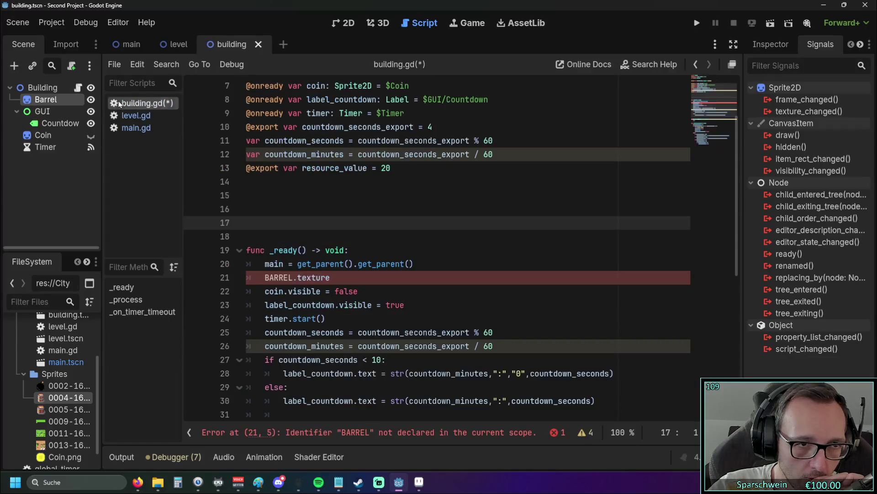
Insert a preload constant for the barrel sprite image, then delete that line again
{"action": "scroll", "coordinate": [342, 214], "scroll_direction": "down", "scroll_amount": 2}
{"action": "scroll", "coordinate": [342, 215], "scroll_direction": "up", "scroll_amount": 1}
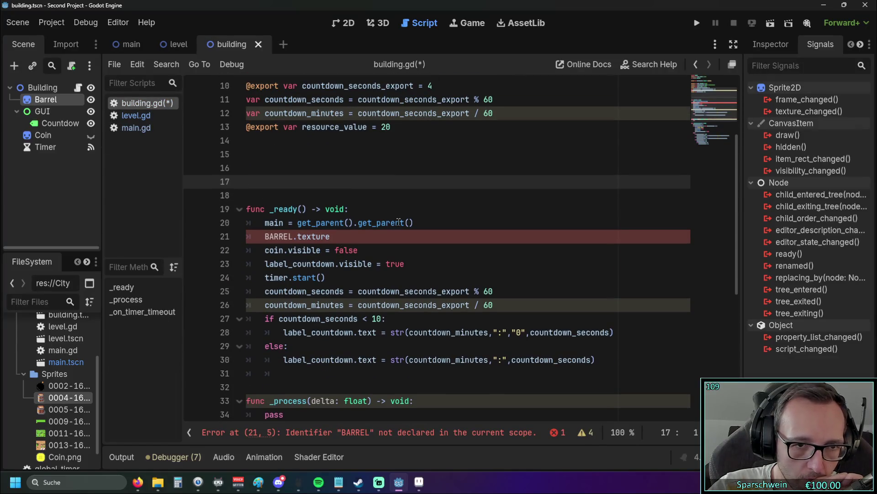
{"action": "mouse_move", "coordinate": [399, 222]}
{"action": "left_click", "coordinate": [358, 236]}
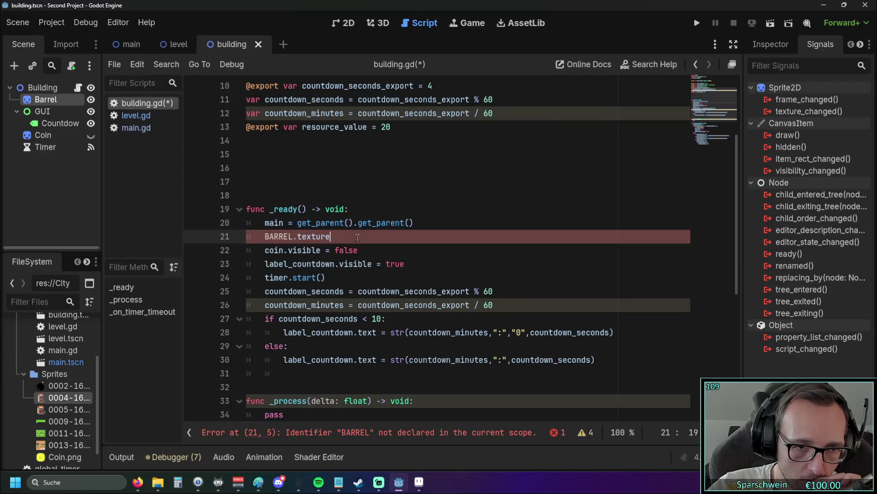
{"action": "scroll", "coordinate": [357, 238], "scroll_direction": "up", "scroll_amount": 1}
{"action": "scroll", "coordinate": [358, 237], "scroll_direction": "up", "scroll_amount": 2}
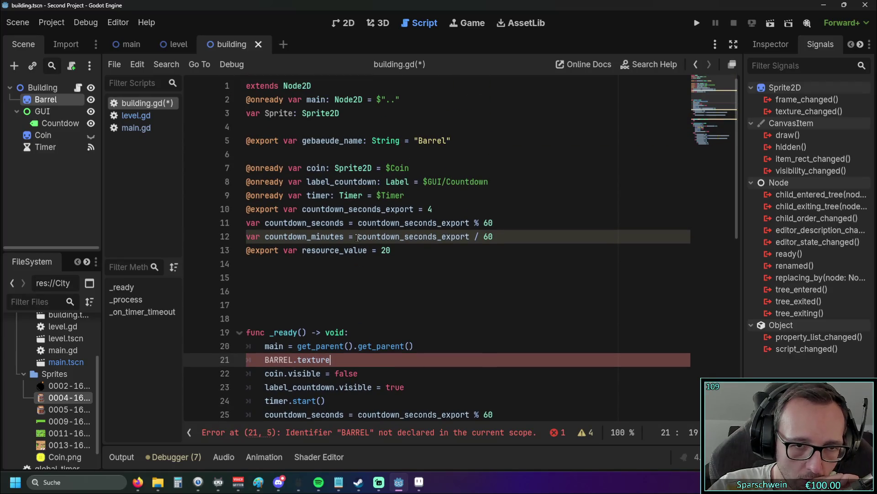
{"action": "scroll", "coordinate": [358, 238], "scroll_direction": "down", "scroll_amount": 2}
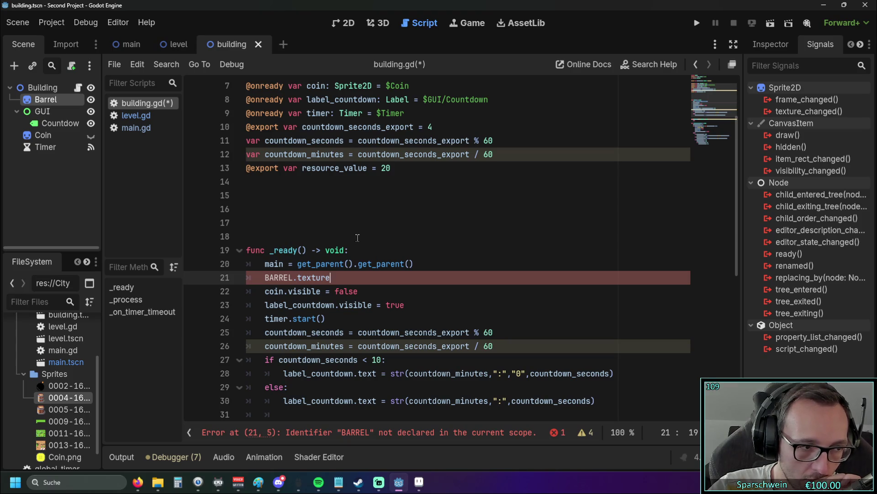
{"action": "scroll", "coordinate": [358, 237], "scroll_direction": "up", "scroll_amount": 2}
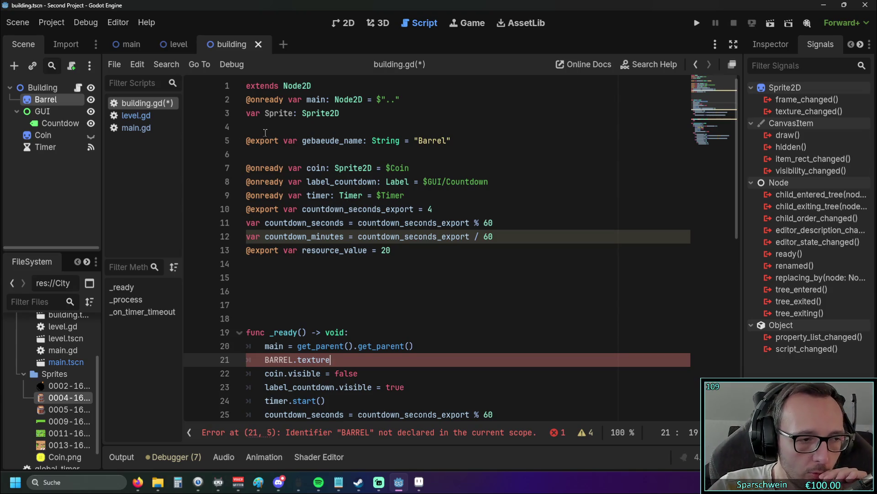
{"action": "scroll", "coordinate": [262, 137], "scroll_direction": "down", "scroll_amount": 2}
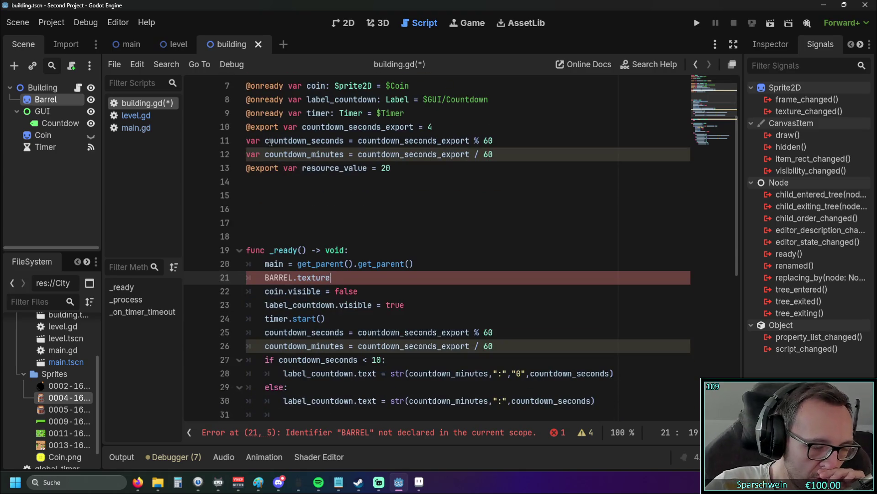
{"action": "scroll", "coordinate": [243, 179], "scroll_direction": "up", "scroll_amount": 2}
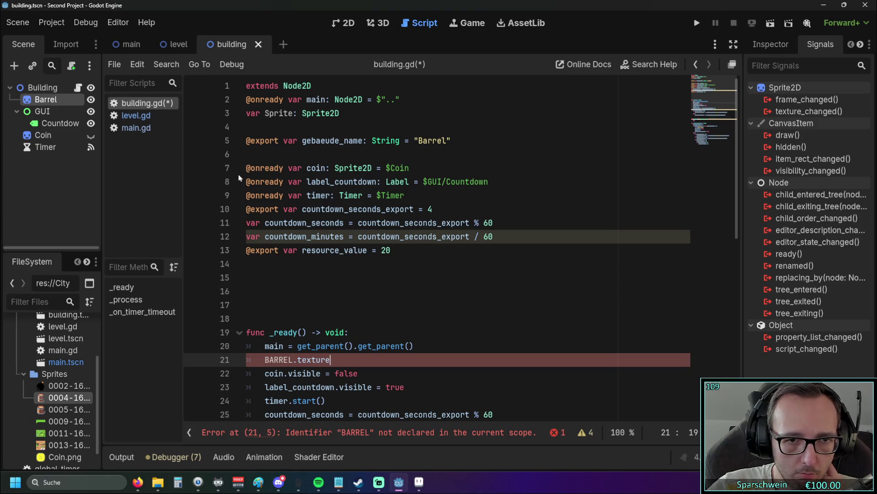
{"action": "mouse_move", "coordinate": [55, 400]}
{"action": "left_mouse_down"}
{"action": "mouse_move", "coordinate": [247, 313]}
{"action": "mouse_move", "coordinate": [297, 269]}
{"action": "mouse_move", "coordinate": [286, 272]}
{"action": "left_mouse_up"}
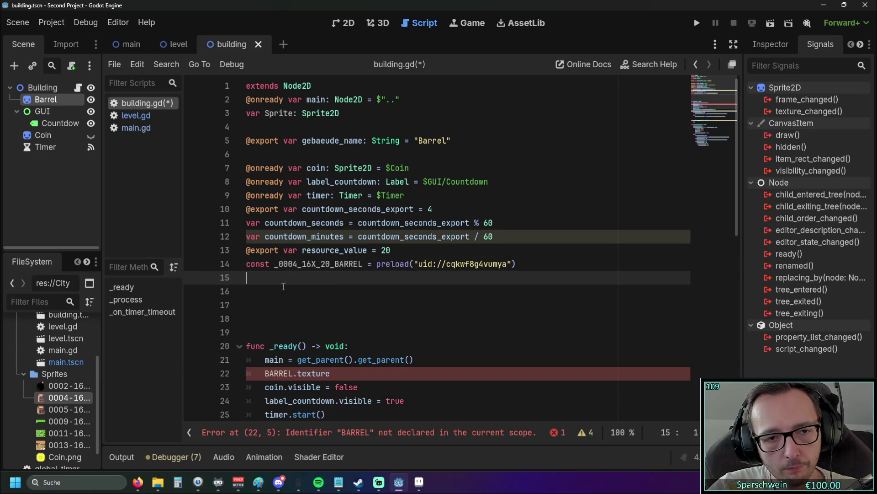
{"action": "left_click", "coordinate": [300, 304]}
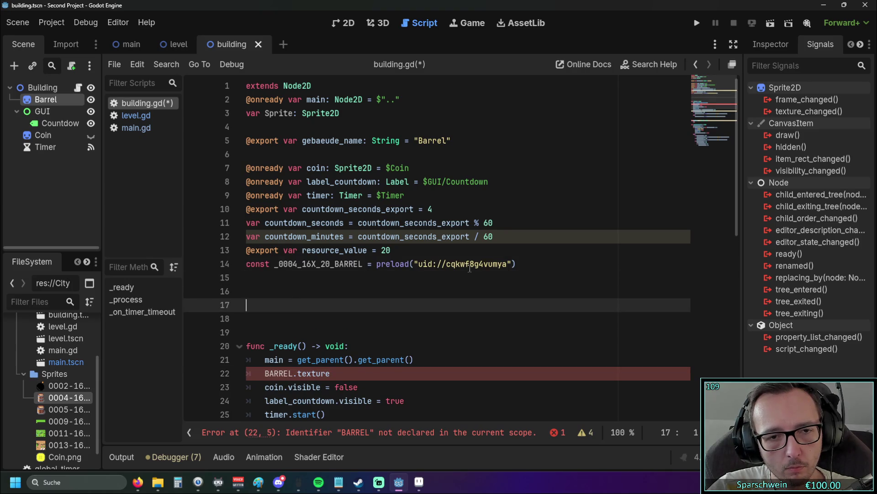
{"action": "left_click_drag", "start_coordinate": [524, 265], "coordinate": [246, 265]}
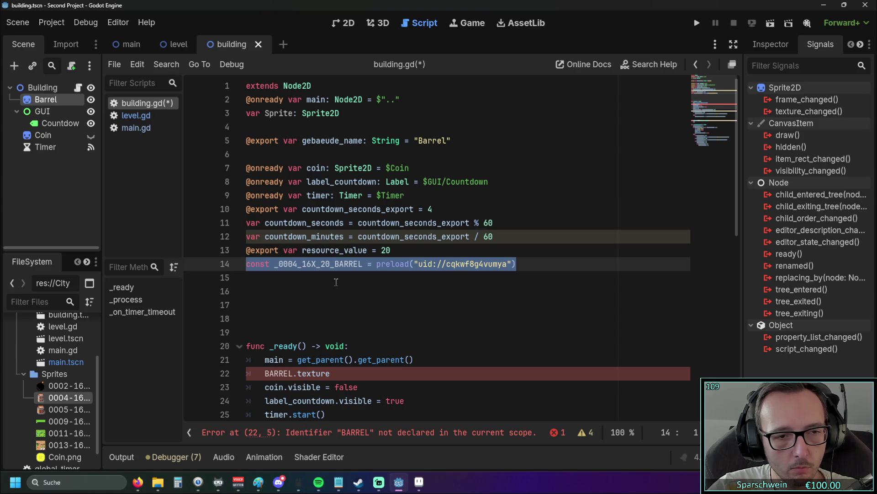
{"action": "key", "text": "BackSpace"}
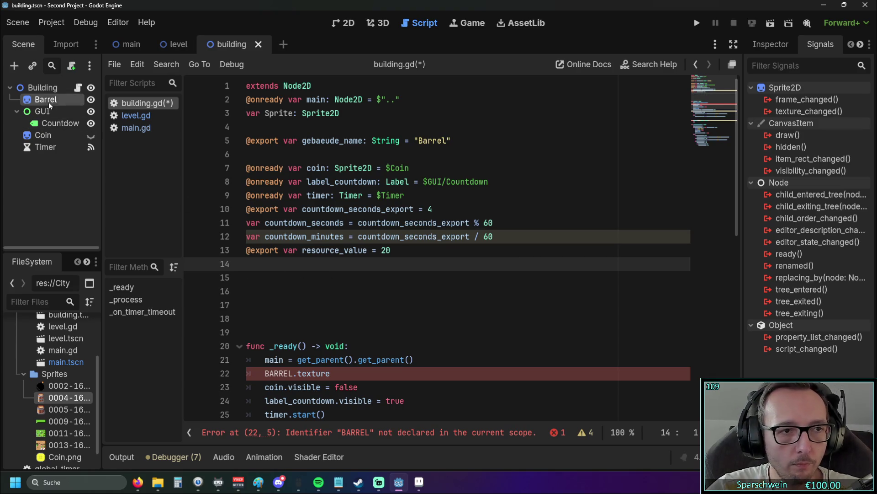
{"action": "left_click_drag", "start_coordinate": [46, 100], "coordinate": [294, 264]}
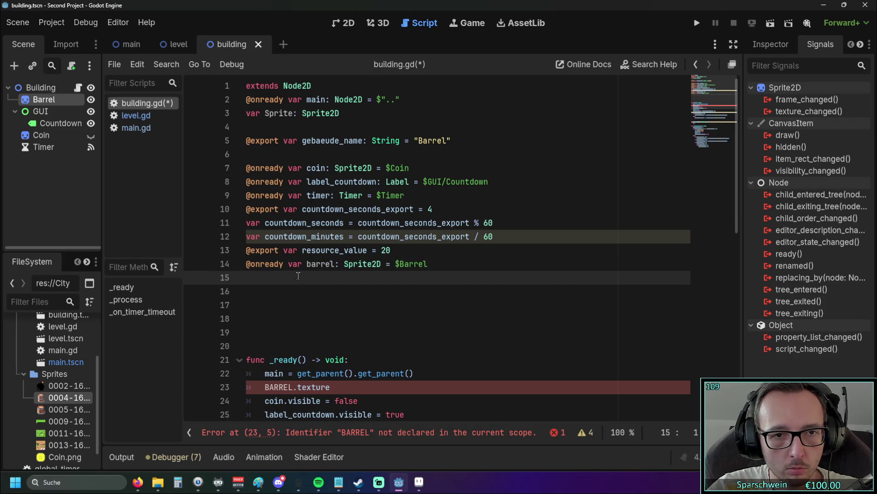
{"action": "scroll", "coordinate": [313, 275], "scroll_direction": "down", "scroll_amount": 1}
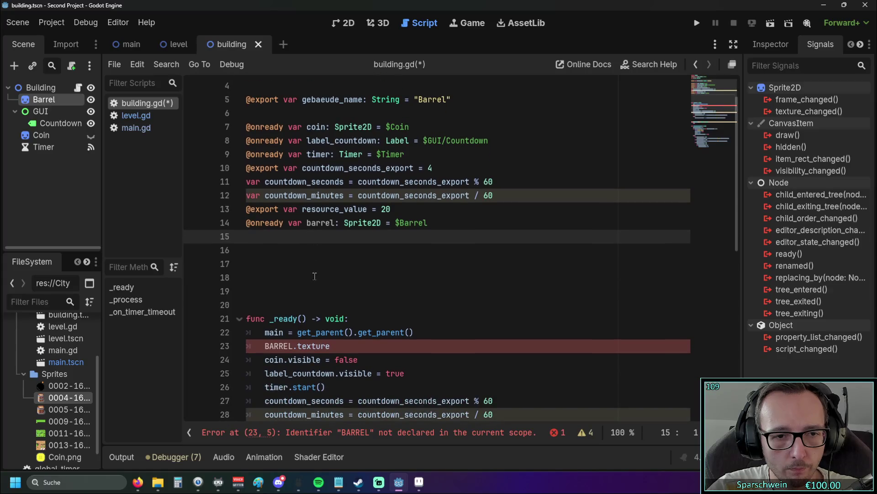
{"action": "left_click_drag", "start_coordinate": [297, 346], "coordinate": [265, 346]}
{"action": "type", "text": "barr"}
{"action": "key", "text": "Return"}
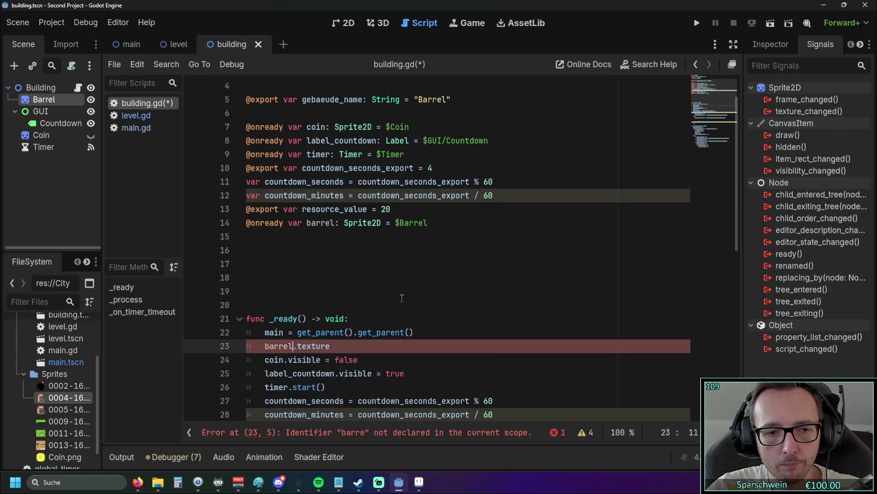
{"action": "left_click", "coordinate": [413, 280]}
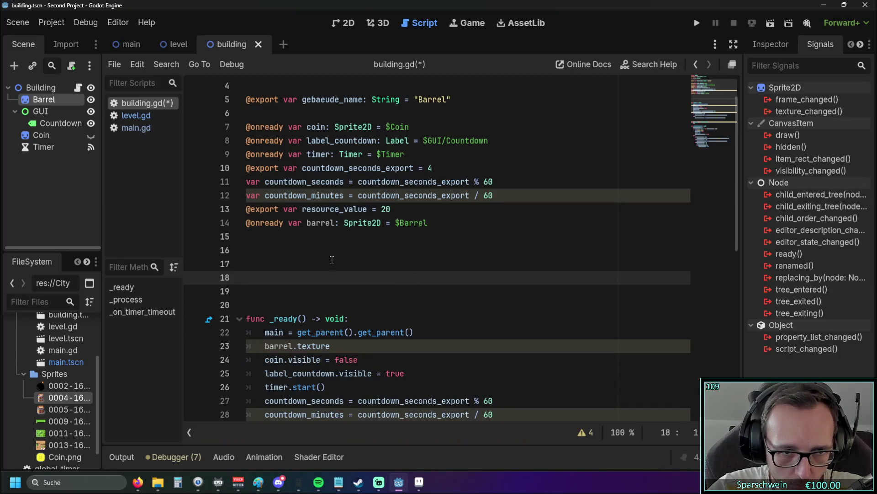
{"action": "scroll", "coordinate": [332, 260], "scroll_direction": "up", "scroll_amount": 1}
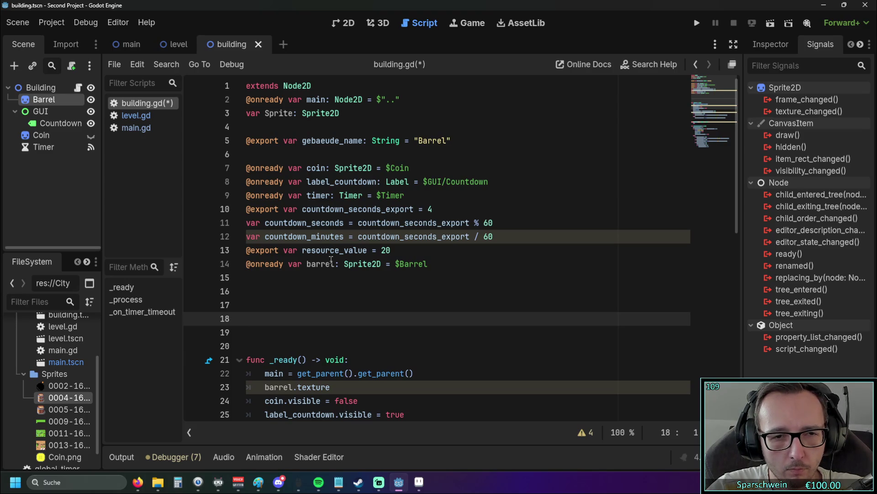
{"action": "left_click_drag", "start_coordinate": [428, 264], "coordinate": [225, 268]}
Move the barrel declaration under the gebaeude_name export, with blank lines above and below it
{"action": "left_click_drag", "start_coordinate": [328, 266], "coordinate": [297, 158]}
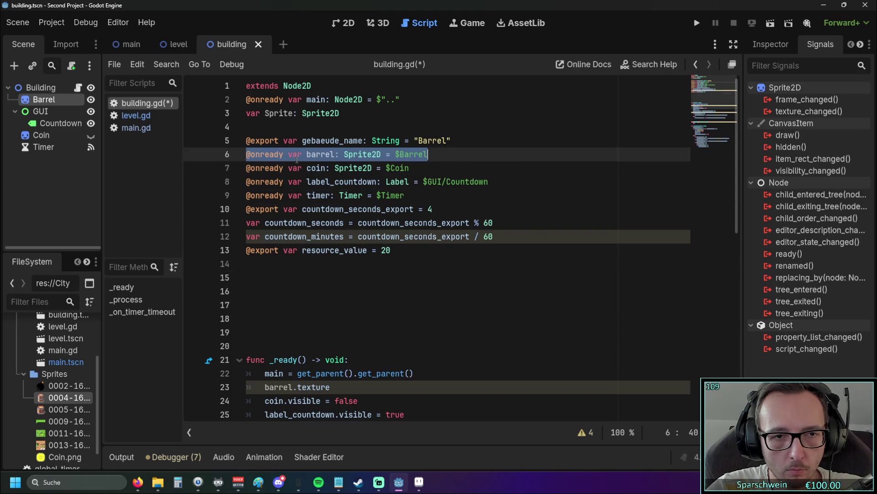
{"action": "left_click", "coordinate": [459, 144]}
{"action": "key", "text": "Return"}
{"action": "left_click", "coordinate": [436, 183]}
{"action": "key", "text": "Return"}
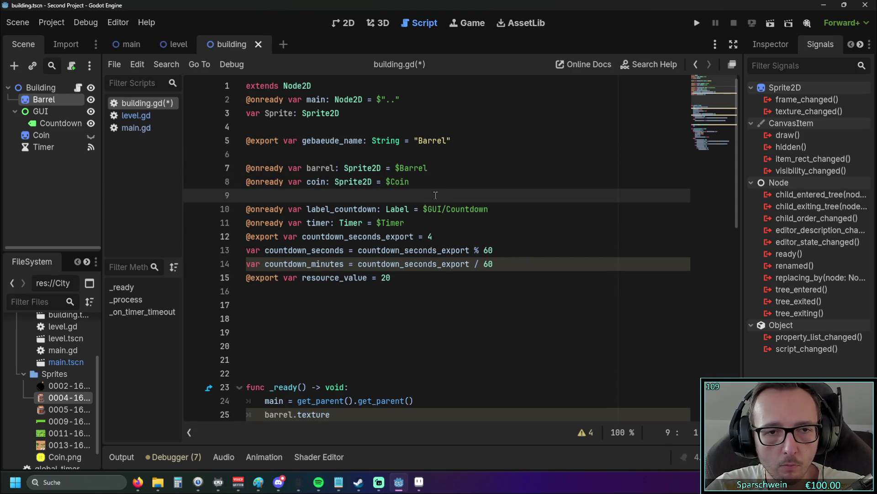
{"action": "key", "text": "BackSpace"}
{"action": "left_click", "coordinate": [435, 168]}
{"action": "key", "text": "Return"}
{"action": "left_click", "coordinate": [439, 315]}
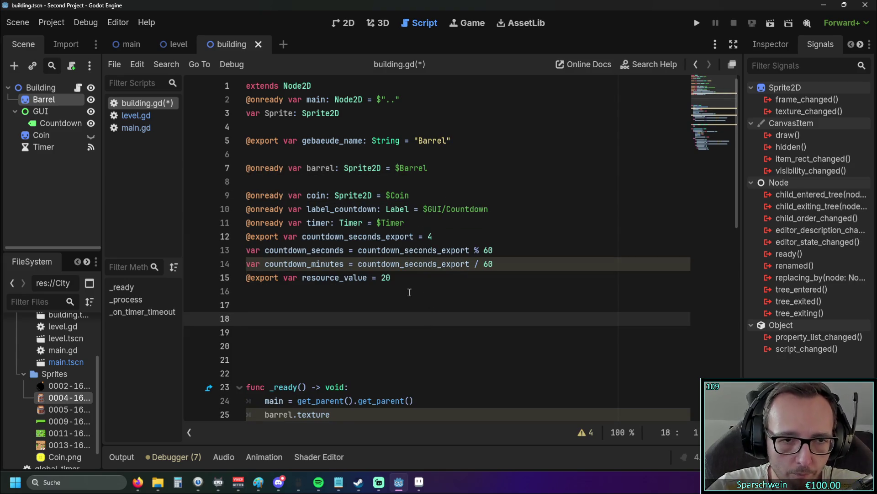
{"action": "scroll", "coordinate": [394, 282], "scroll_direction": "down", "scroll_amount": 1}
{"action": "scroll", "coordinate": [392, 278], "scroll_direction": "up", "scroll_amount": 1}
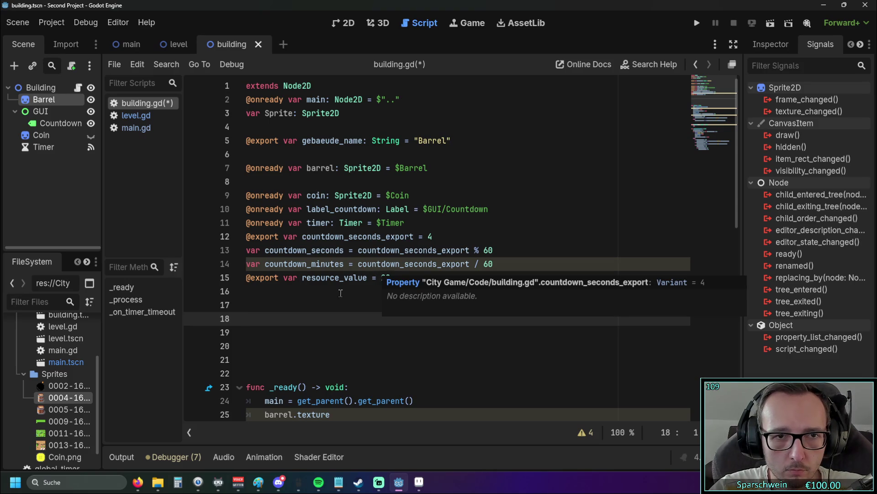
{"action": "scroll", "coordinate": [333, 293], "scroll_direction": "down", "scroll_amount": 2}
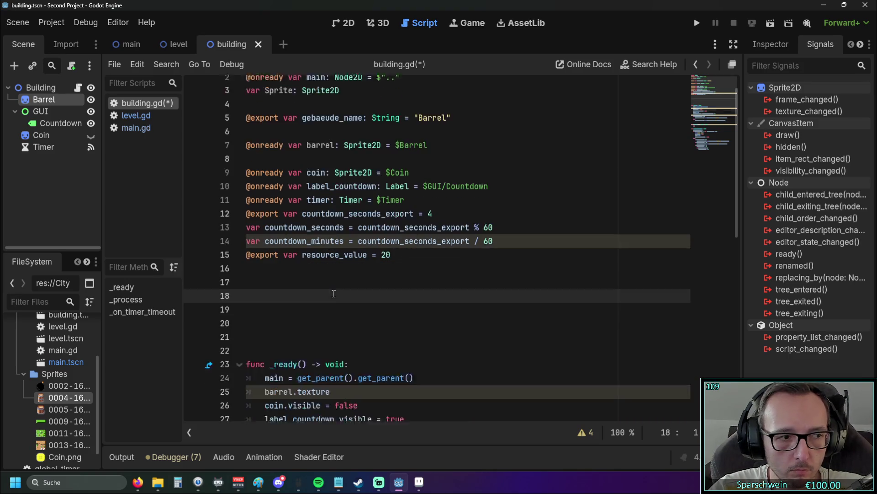
{"action": "scroll", "coordinate": [333, 293], "scroll_direction": "up", "scroll_amount": 2}
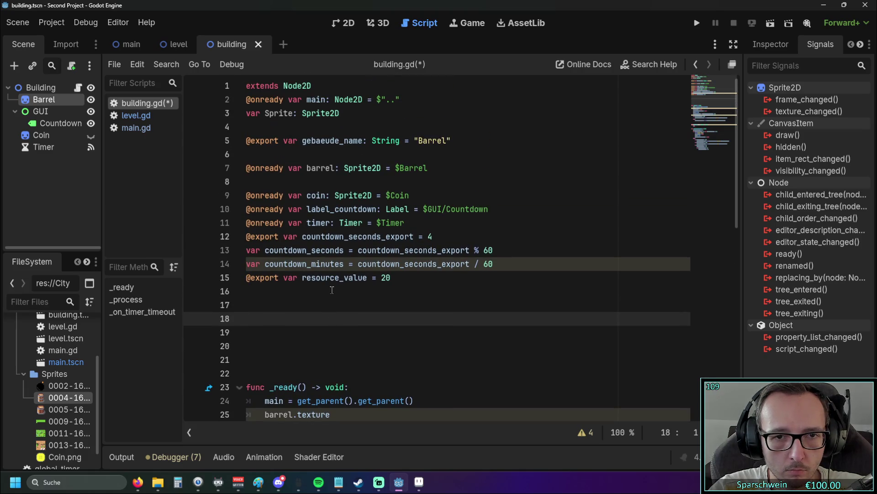
Try replacing $Barrel with Sprite copied from line 3, then undo it
{"action": "left_click_drag", "start_coordinate": [265, 113], "coordinate": [293, 114]}
{"action": "key", "text": "ctrl+c"}
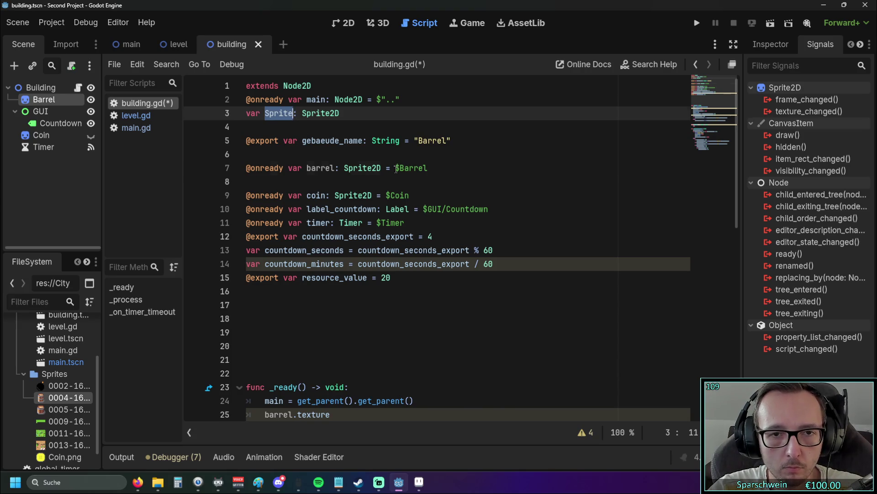
{"action": "left_click_drag", "start_coordinate": [395, 167], "coordinate": [428, 168]}
{"action": "key", "text": "ctrl+v"}
{"action": "left_click", "coordinate": [435, 184]}
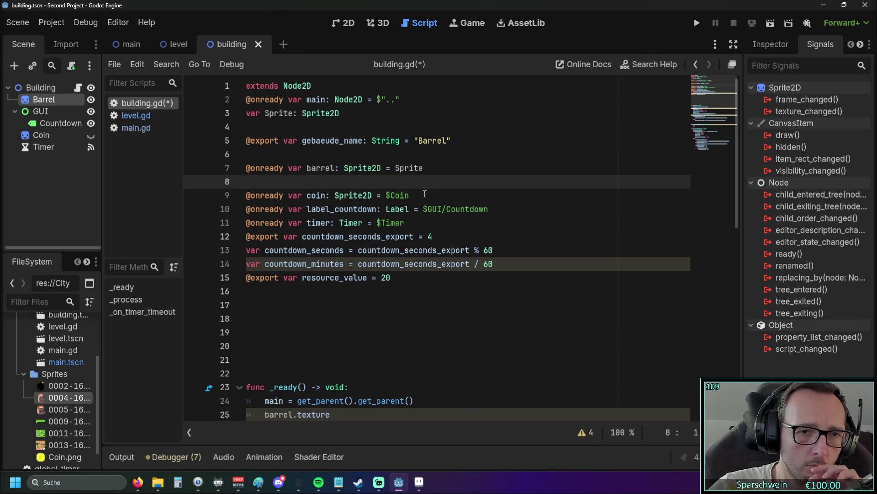
{"action": "scroll", "coordinate": [421, 196], "scroll_direction": "down", "scroll_amount": 2}
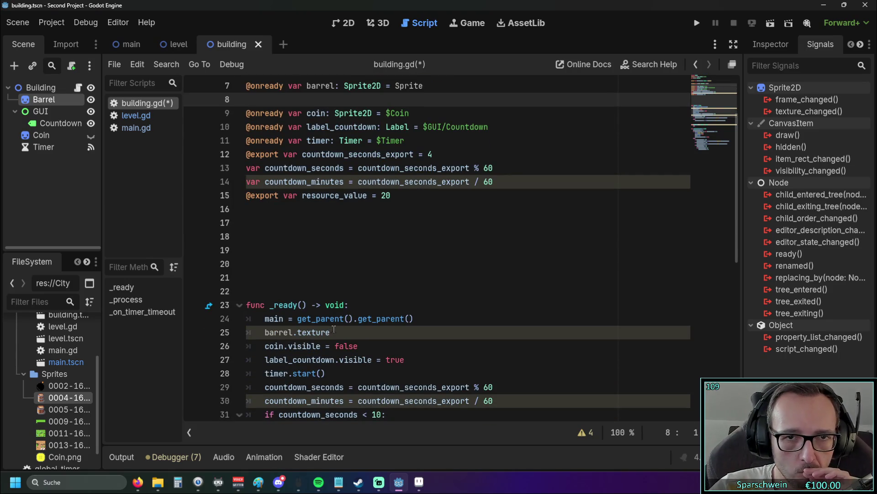
{"action": "key", "text": "ctrl+z"}
{"action": "key", "text": "ctrl+z"}
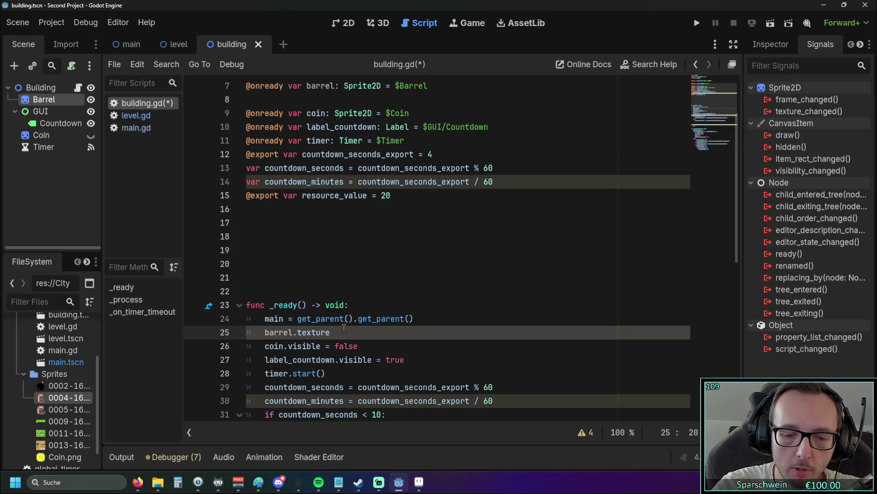
Complete the assignment on line 25 as barrel.texture = Sprite, fixing a wrong autocompletion
{"action": "type", "text": "="}
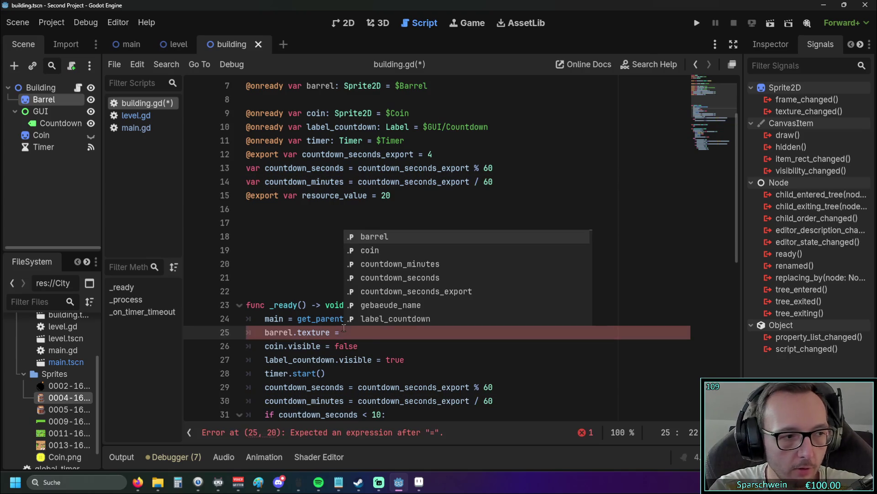
{"action": "key", "text": "Return"}
{"action": "key", "text": "ctrl+BackSpace"}
{"action": "type", "text": "Sprite"}
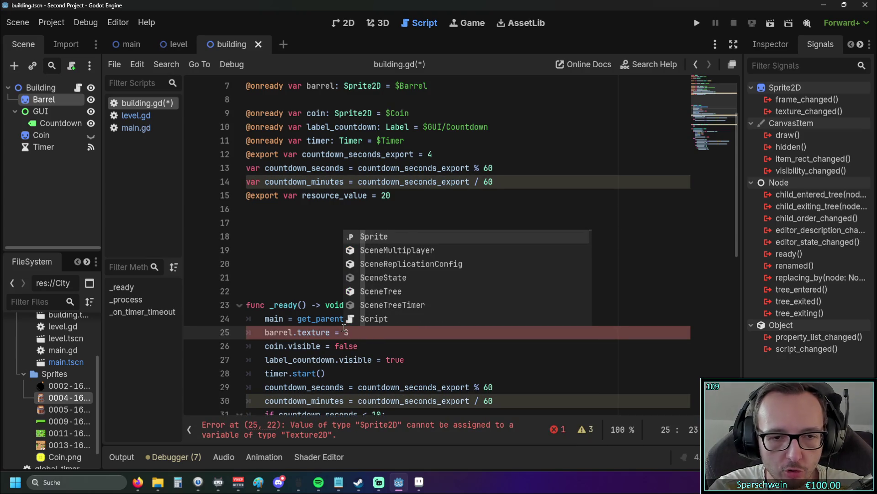
{"action": "left_click", "coordinate": [329, 258]}
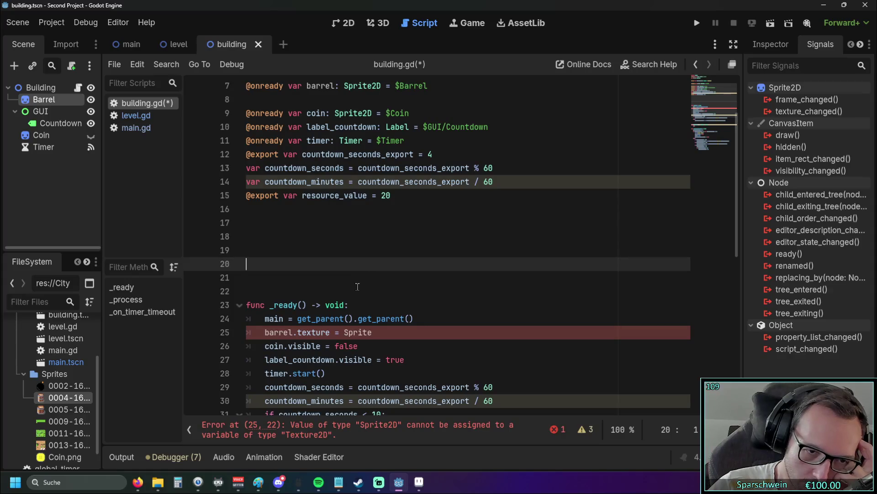
{"action": "scroll", "coordinate": [356, 287], "scroll_direction": "up", "scroll_amount": 1}
{"action": "scroll", "coordinate": [356, 287], "scroll_direction": "up", "scroll_amount": 2}
{"action": "scroll", "coordinate": [357, 290], "scroll_direction": "down", "scroll_amount": 1}
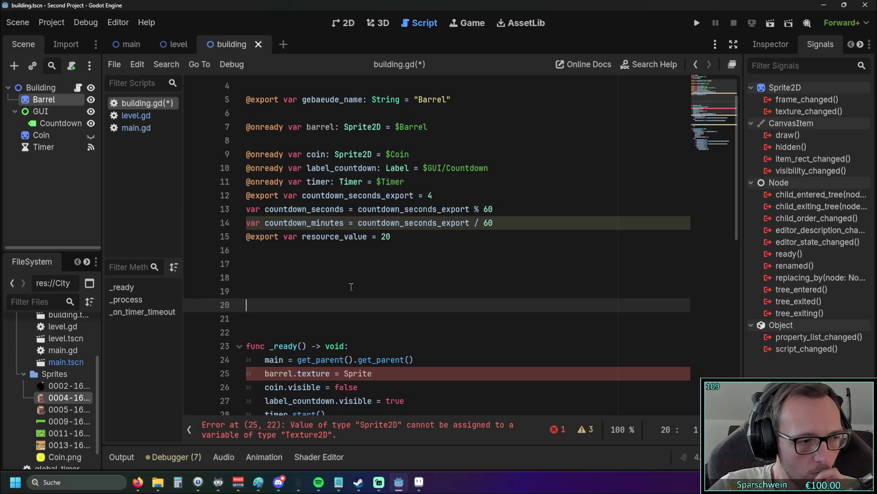
{"action": "scroll", "coordinate": [351, 287], "scroll_direction": "down", "scroll_amount": 3}
{"action": "scroll", "coordinate": [351, 286], "scroll_direction": "up", "scroll_amount": 2}
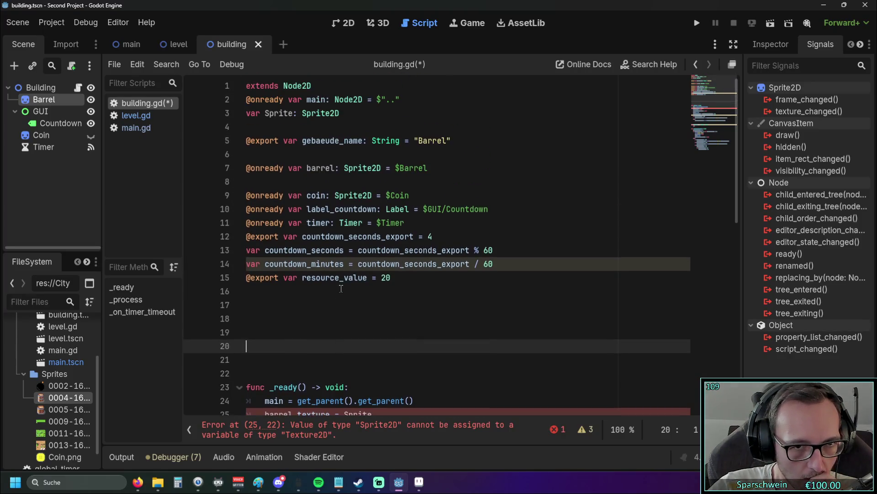
{"action": "scroll", "coordinate": [325, 190], "scroll_direction": "down", "scroll_amount": 1}
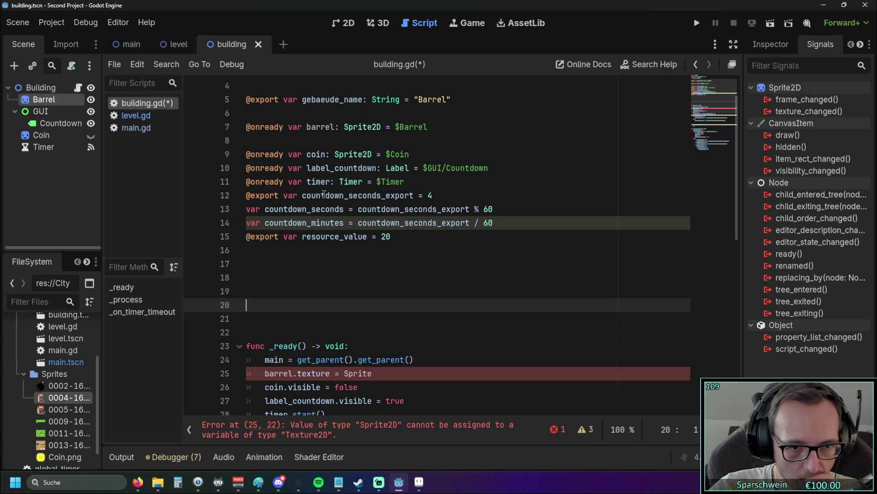
{"action": "scroll", "coordinate": [324, 194], "scroll_direction": "down", "scroll_amount": 1}
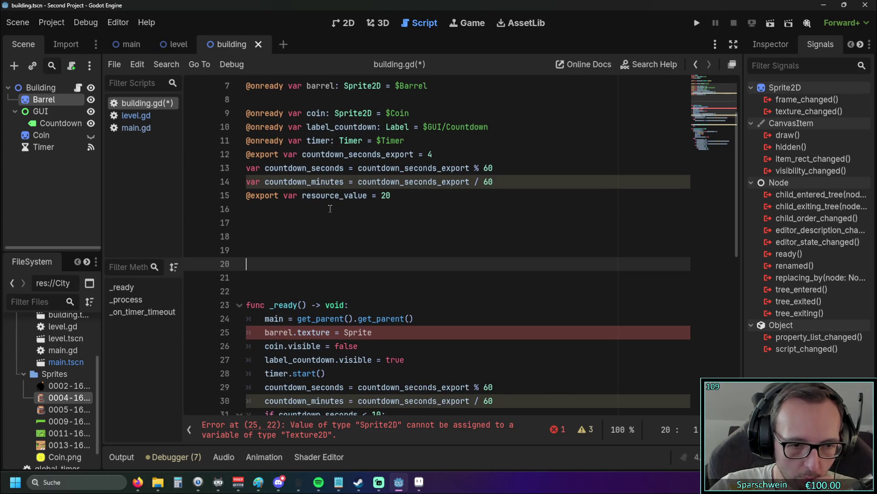
{"action": "scroll", "coordinate": [328, 223], "scroll_direction": "up", "scroll_amount": 2}
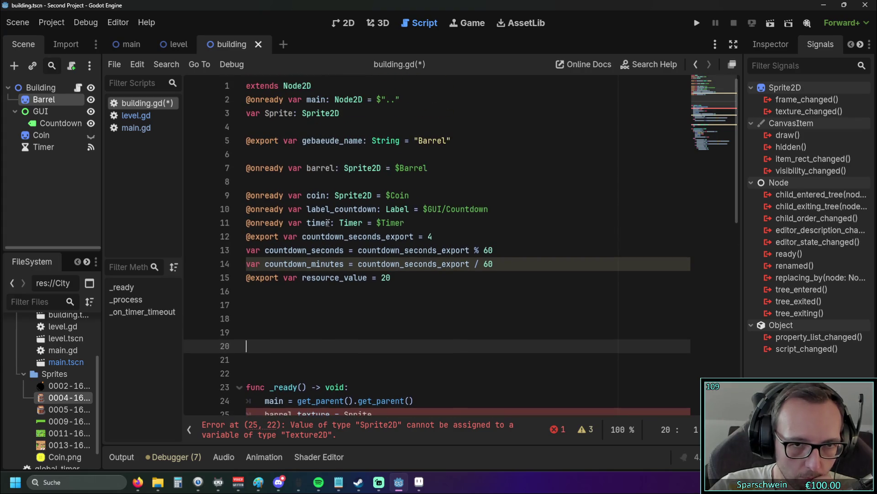
Change barrel.texture to barrel.sprite on line 25
{"action": "left_click_drag", "start_coordinate": [302, 113], "coordinate": [340, 113]}
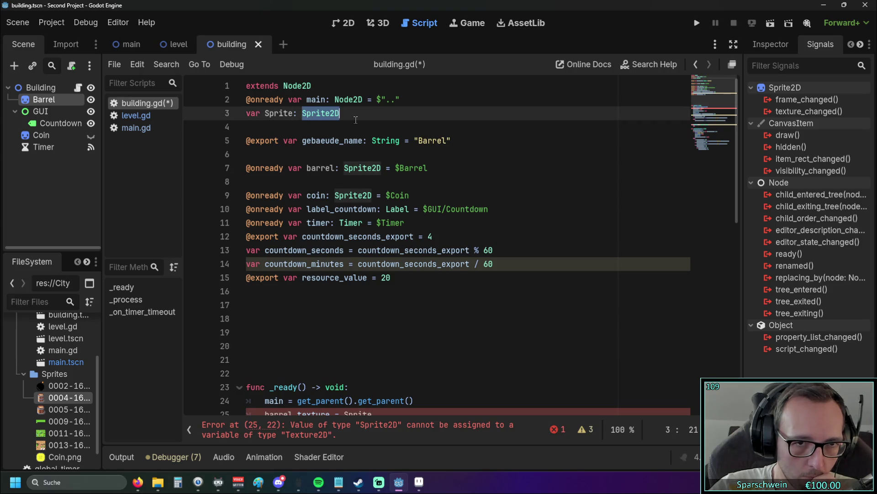
{"action": "left_click", "coordinate": [355, 119]}
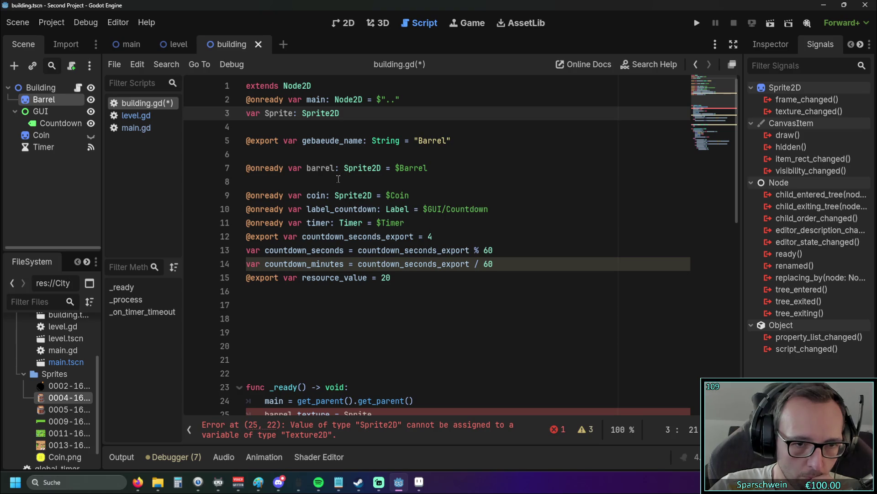
{"action": "scroll", "coordinate": [337, 179], "scroll_direction": "down", "scroll_amount": 2}
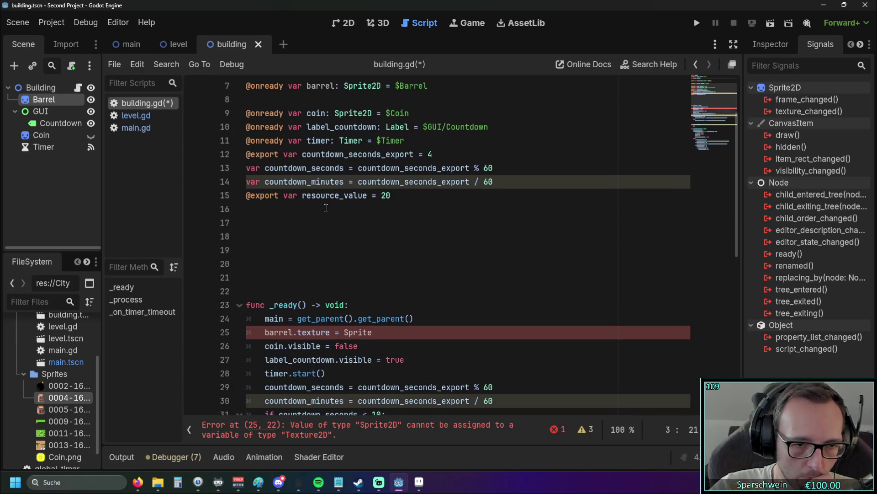
{"action": "left_click_drag", "start_coordinate": [298, 333], "coordinate": [328, 332]}
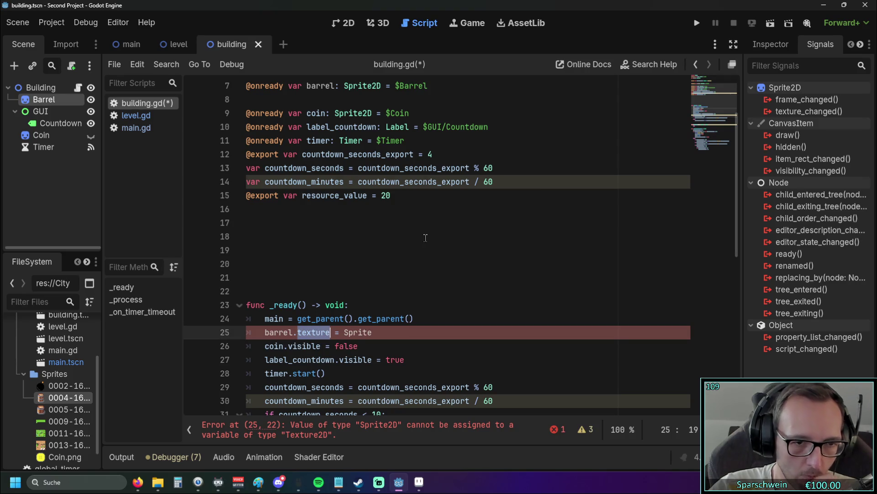
{"action": "type", "text": "sprite"}
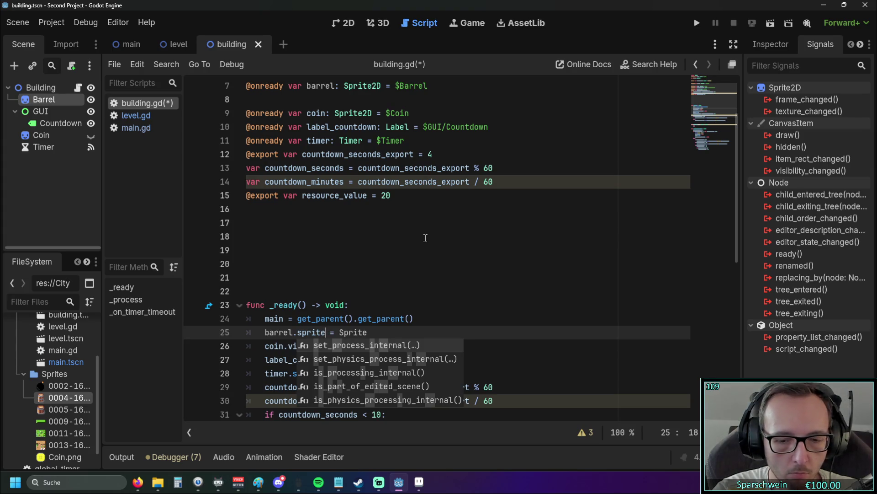
Revert line 25 to barrel.texture = Sprite, bringing back the Sprite2D-to-Texture2D error
{"action": "key", "text": "BackSpace"}
{"action": "key", "text": "BackSpace"}
{"action": "key", "text": "BackSpace"}
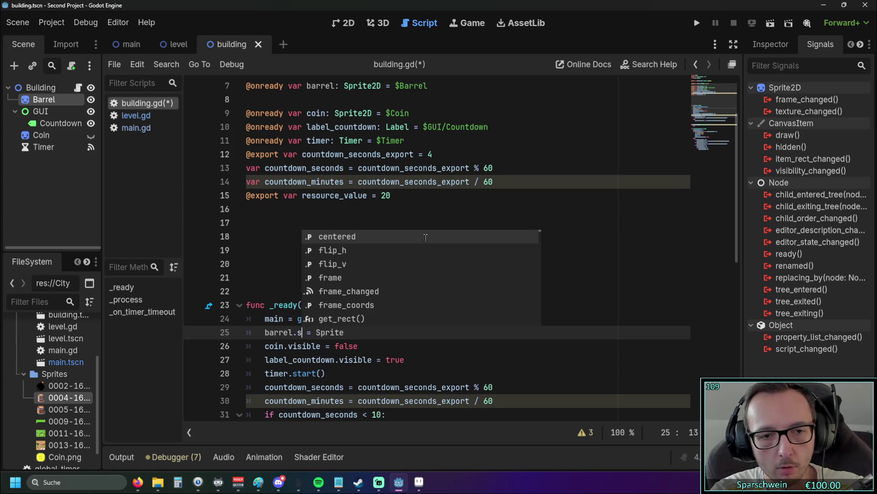
{"action": "key", "text": "Escape"}
{"action": "type", "text": "sp"}
{"action": "key", "text": "BackSpace"}
{"action": "key", "text": "BackSpace"}
{"action": "type", "text": "texture"}
{"action": "left_click", "coordinate": [339, 306]}
{"action": "left_click", "coordinate": [301, 333]}
{"action": "key", "text": "Left"}
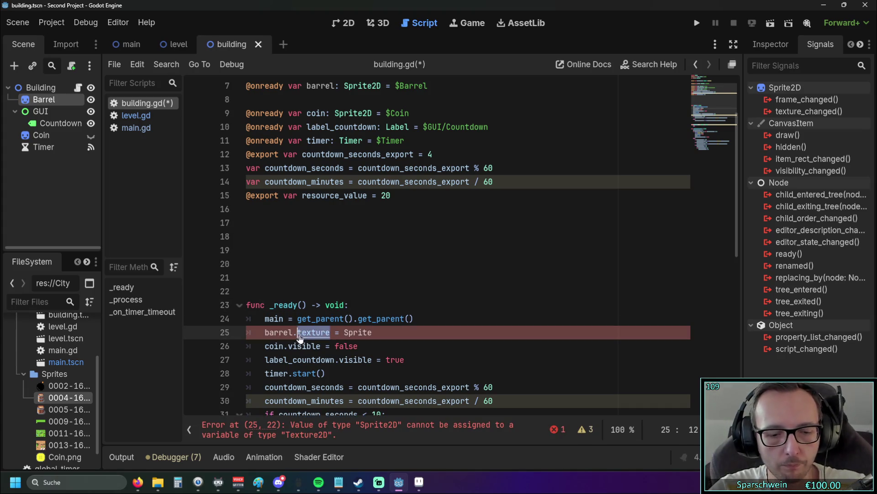
{"action": "scroll", "coordinate": [348, 265], "scroll_direction": "up", "scroll_amount": 2}
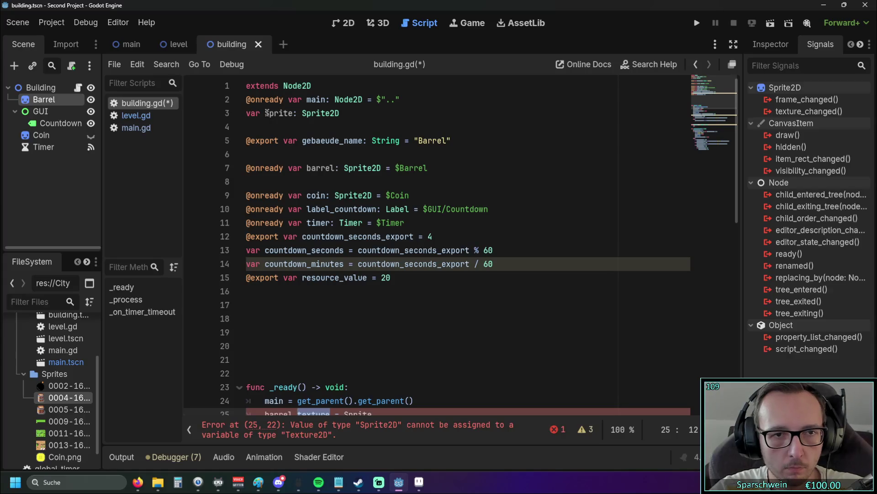
Replace Sprite2D on line 3 with texture and check the Sprite2D type on line 7
{"action": "mouse_move", "coordinate": [302, 111]}
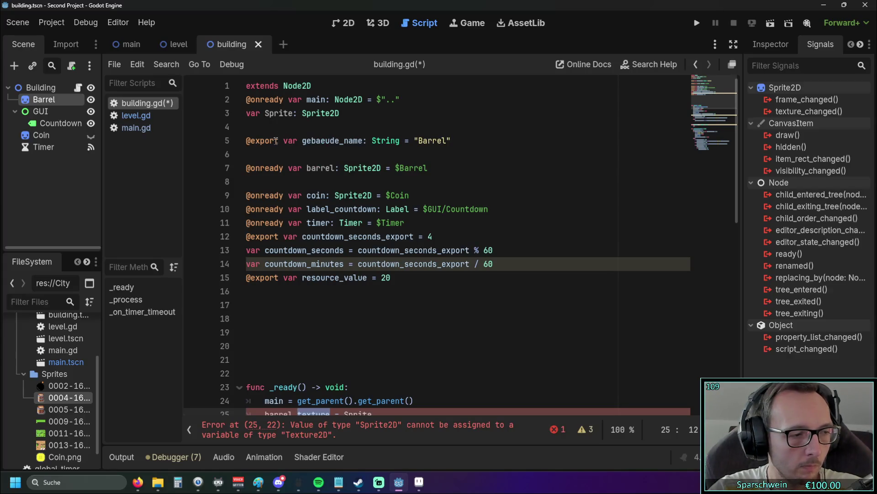
{"action": "mouse_move", "coordinate": [276, 144]}
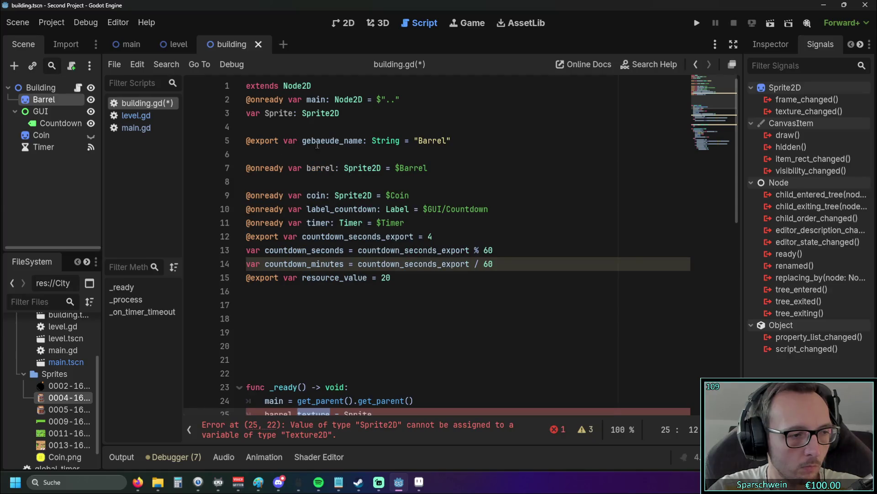
{"action": "double_click", "coordinate": [304, 113]}
{"action": "type", "text": "texture"}
{"action": "left_click", "coordinate": [362, 127]}
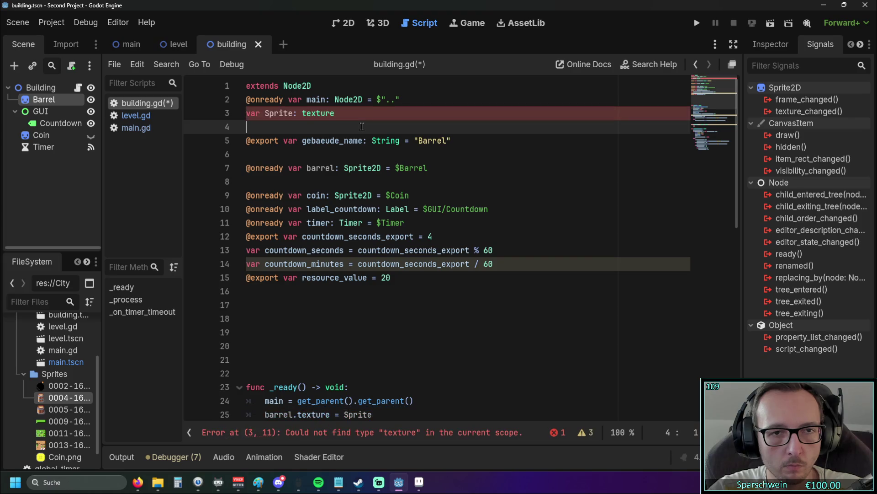
{"action": "left_click_drag", "start_coordinate": [344, 167], "coordinate": [382, 169]}
{"action": "left_click", "coordinate": [356, 181]}
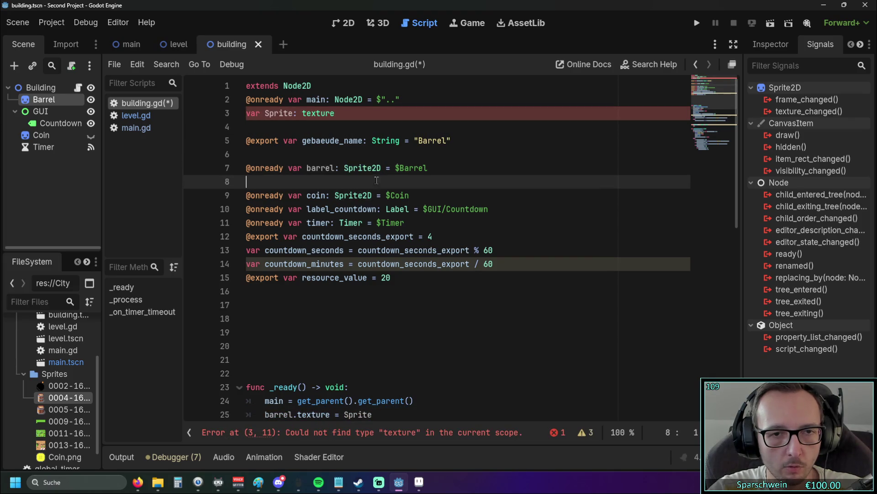
{"action": "double_click", "coordinate": [363, 168]}
{"action": "left_click", "coordinate": [356, 181]}
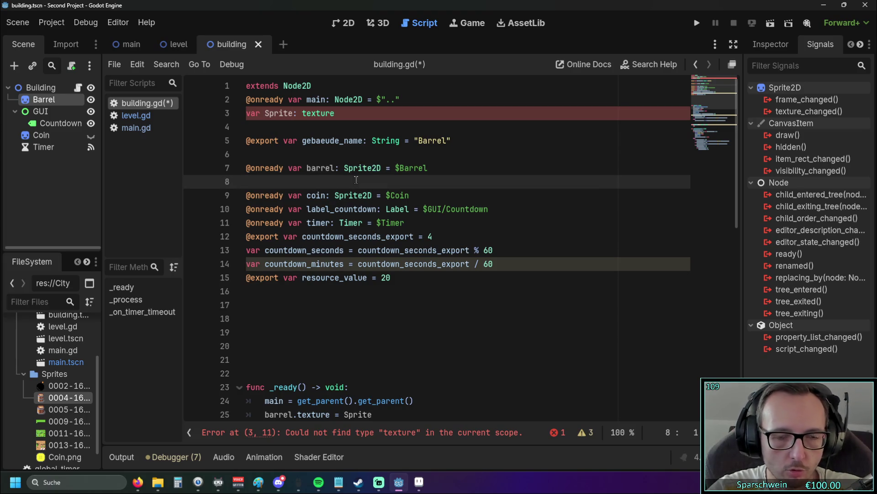
{"action": "scroll", "coordinate": [356, 180], "scroll_direction": "down", "scroll_amount": 3}
{"action": "scroll", "coordinate": [354, 178], "scroll_direction": "up", "scroll_amount": 3}
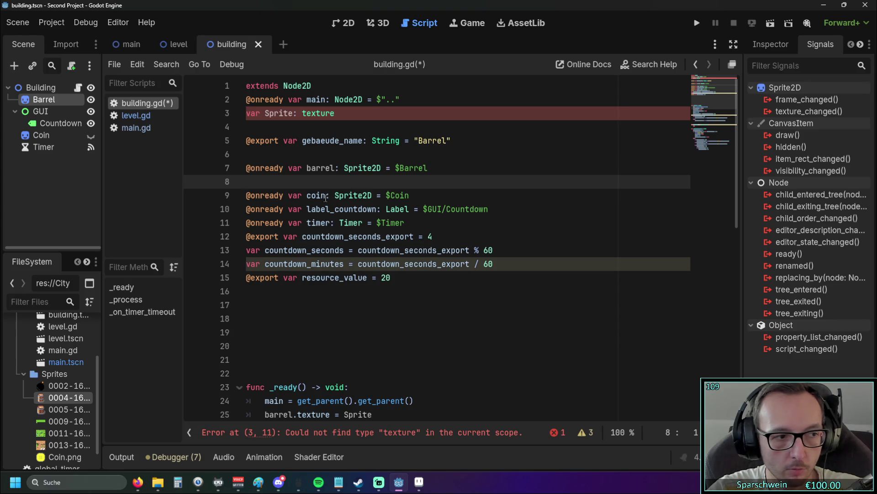
Capitalize it so line 3 declares var Sprite: Texture
{"action": "left_click", "coordinate": [308, 113]}
{"action": "key", "text": "BackSpace"}
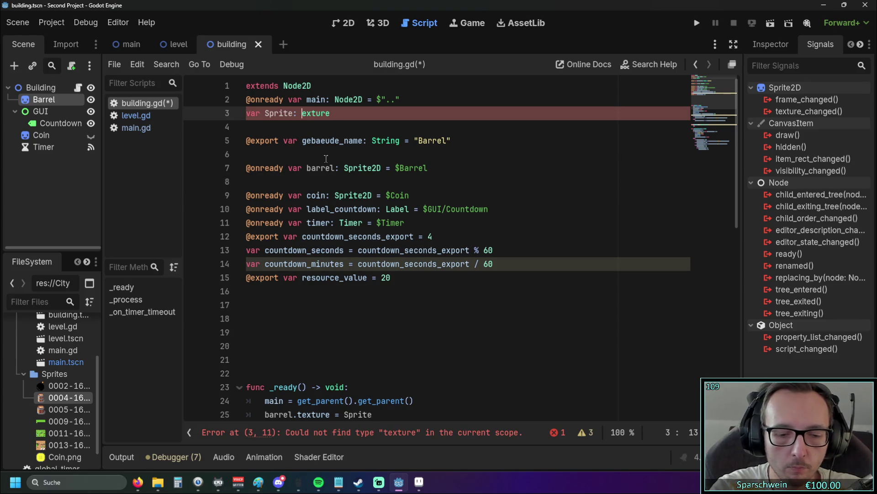
{"action": "type", "text": "T"}
{"action": "left_click", "coordinate": [265, 154]}
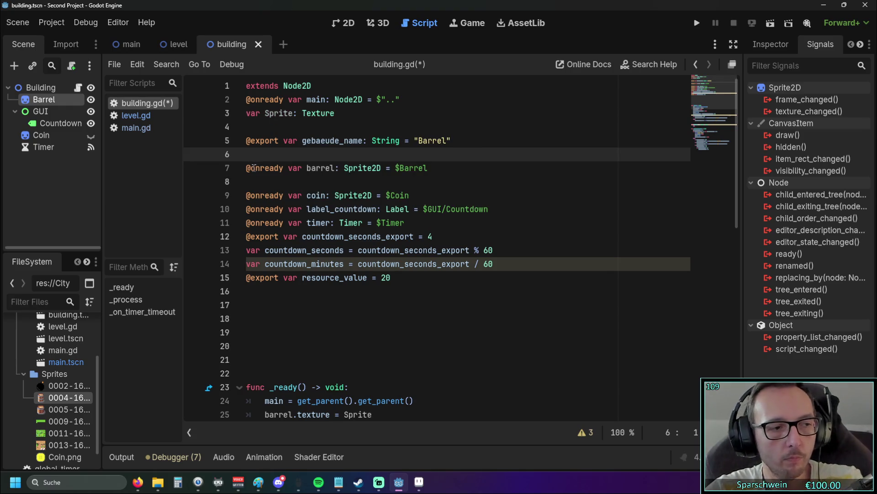
{"action": "key", "text": "Up"}
{"action": "key", "text": "Up"}
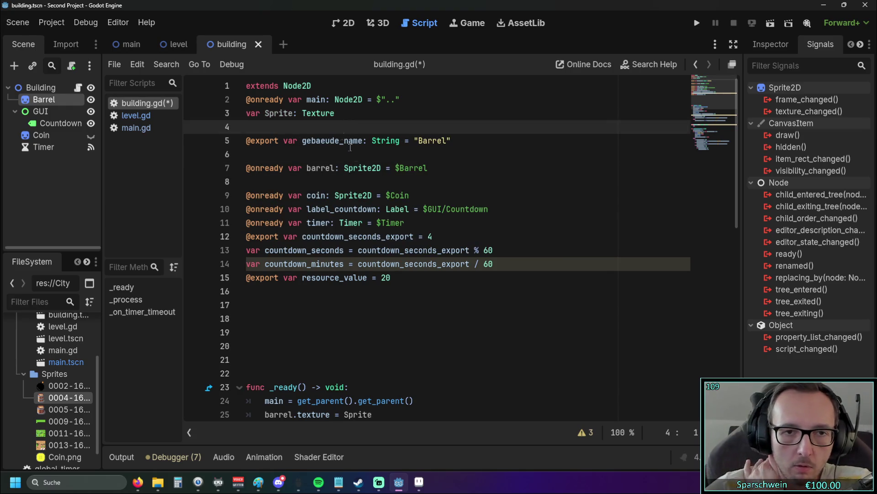
{"action": "mouse_move", "coordinate": [318, 111]}
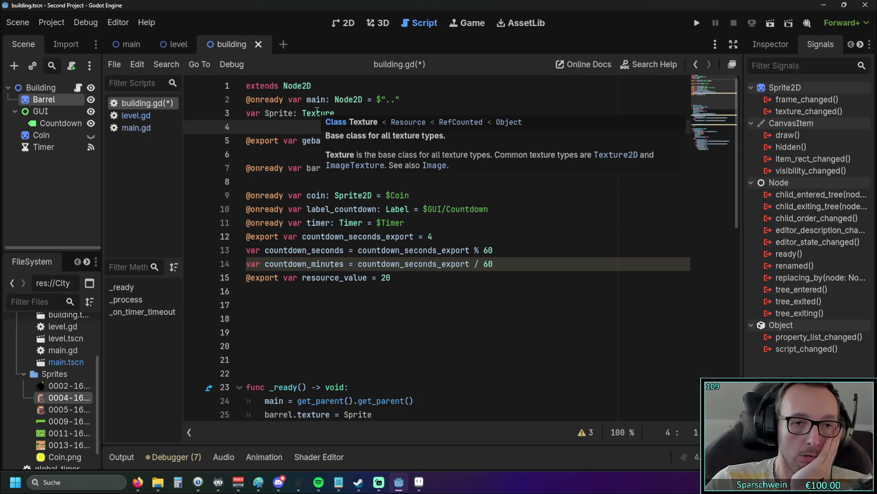
{"action": "left_click", "coordinate": [306, 155]}
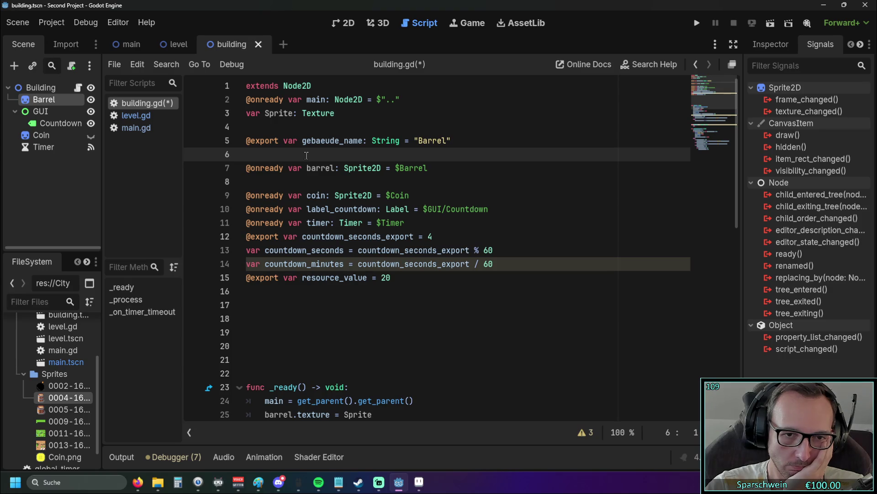
{"action": "scroll", "coordinate": [306, 155], "scroll_direction": "down", "scroll_amount": 2}
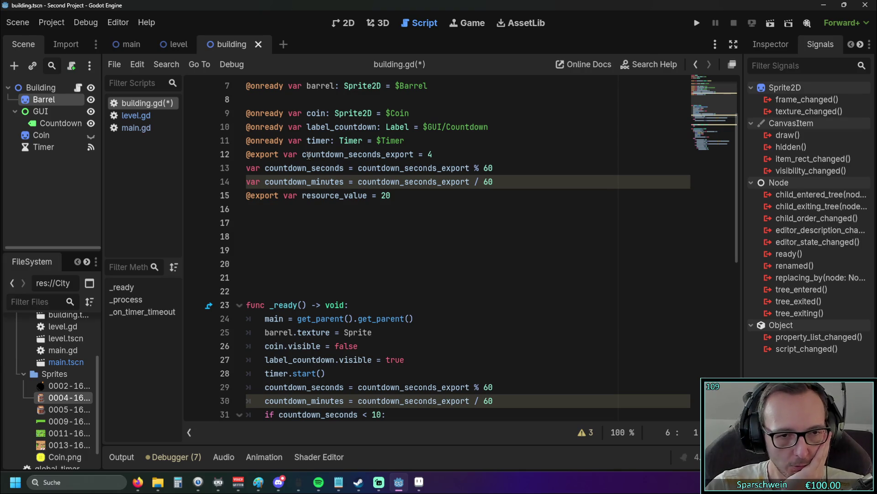
{"action": "scroll", "coordinate": [326, 172], "scroll_direction": "up", "scroll_amount": 2}
{"action": "scroll", "coordinate": [324, 172], "scroll_direction": "down", "scroll_amount": 2}
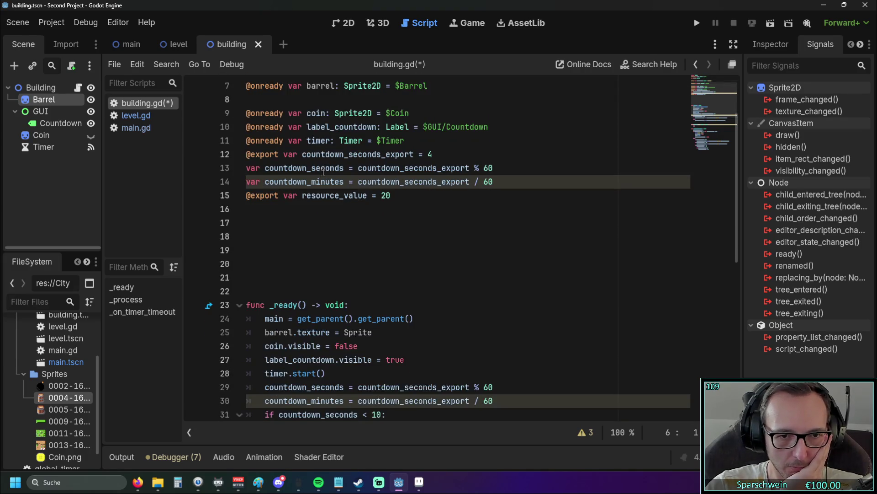
{"action": "scroll", "coordinate": [323, 170], "scroll_direction": "up", "scroll_amount": 1}
{"action": "scroll", "coordinate": [323, 170], "scroll_direction": "up", "scroll_amount": 1}
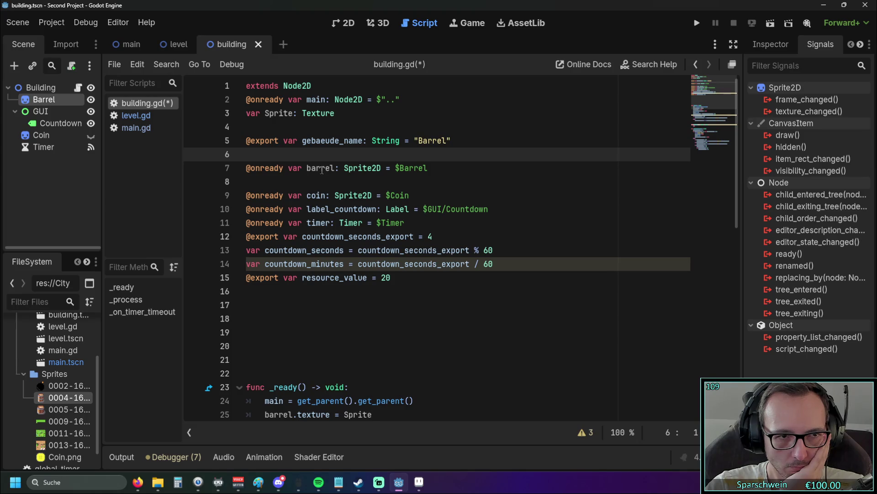
{"action": "scroll", "coordinate": [322, 170], "scroll_direction": "down", "scroll_amount": 2}
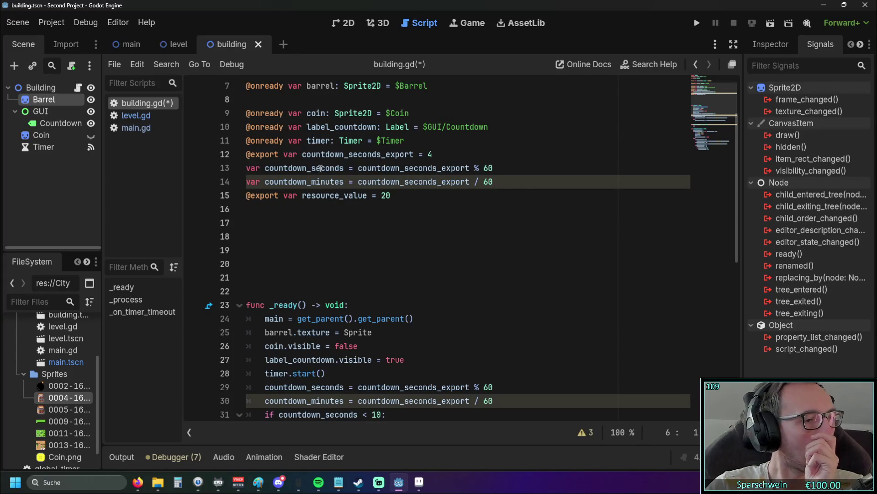
{"action": "scroll", "coordinate": [321, 168], "scroll_direction": "up", "scroll_amount": 2}
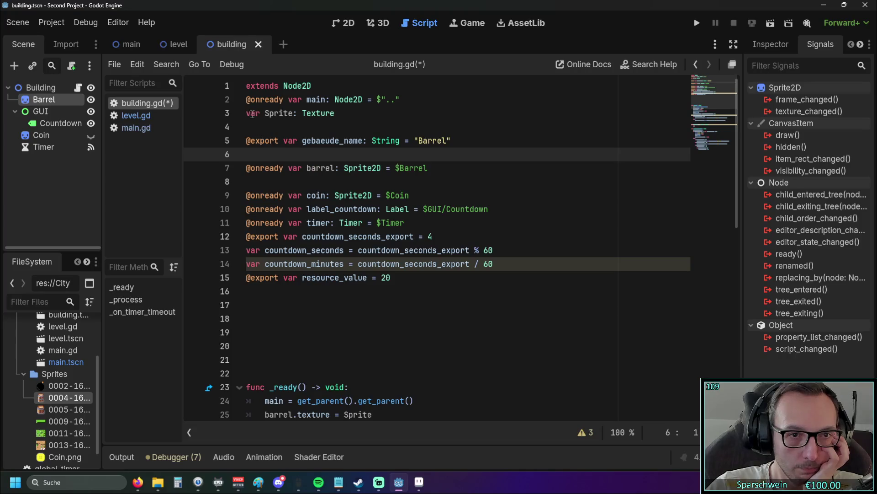
{"action": "left_click", "coordinate": [247, 113]}
{"action": "type", "text": "@"}
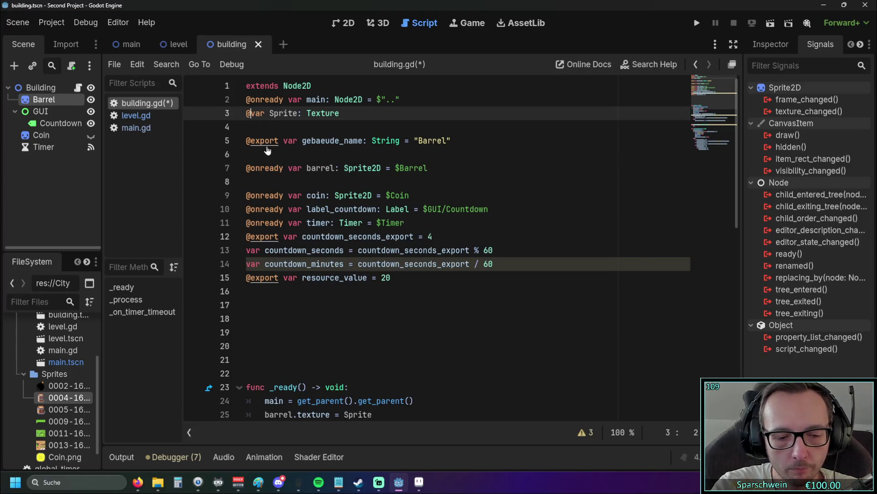
{"action": "type", "text": "ex"}
{"action": "key", "text": "Return"}
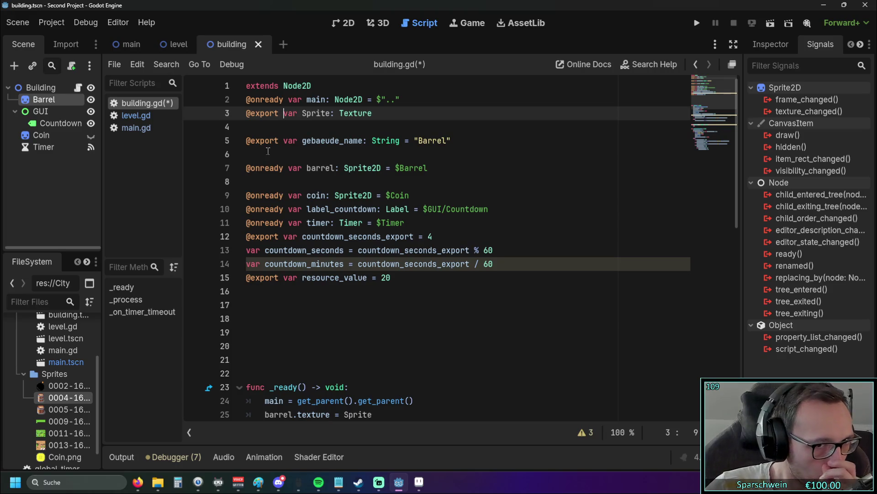
{"action": "left_click", "coordinate": [279, 168]}
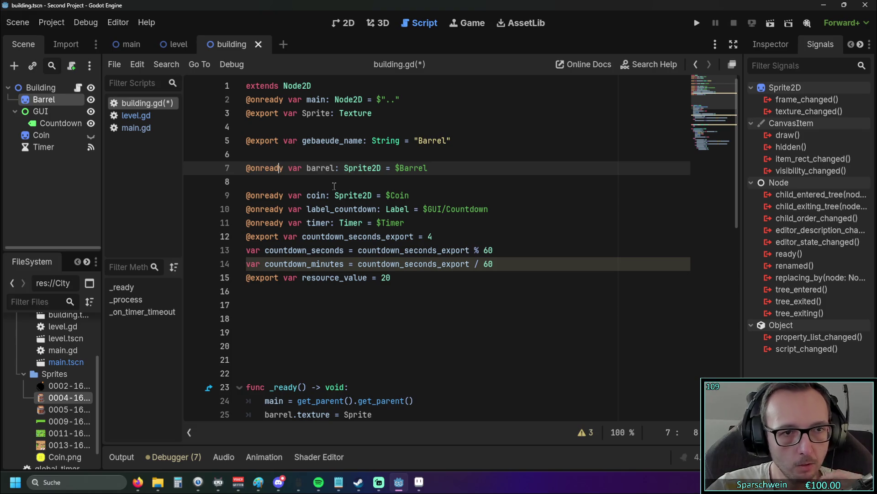
{"action": "key", "text": "ctrl+s"}
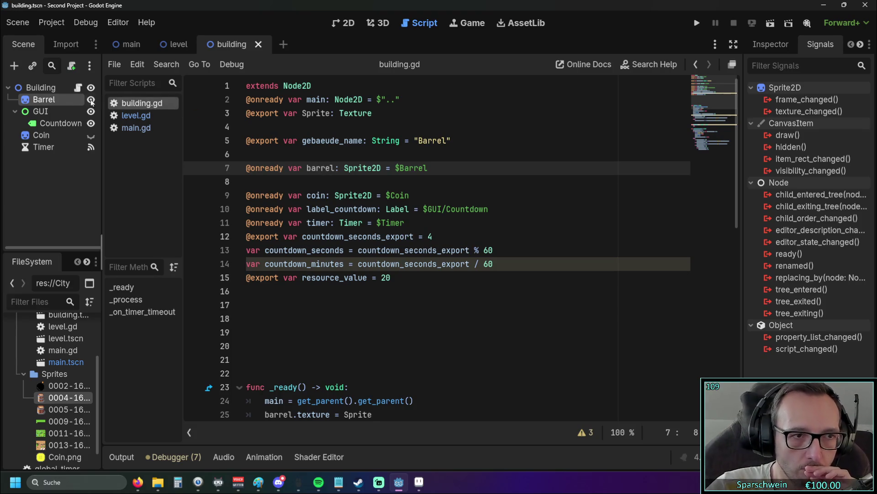
{"action": "left_click", "coordinate": [41, 90]}
{"action": "left_click", "coordinate": [761, 40]}
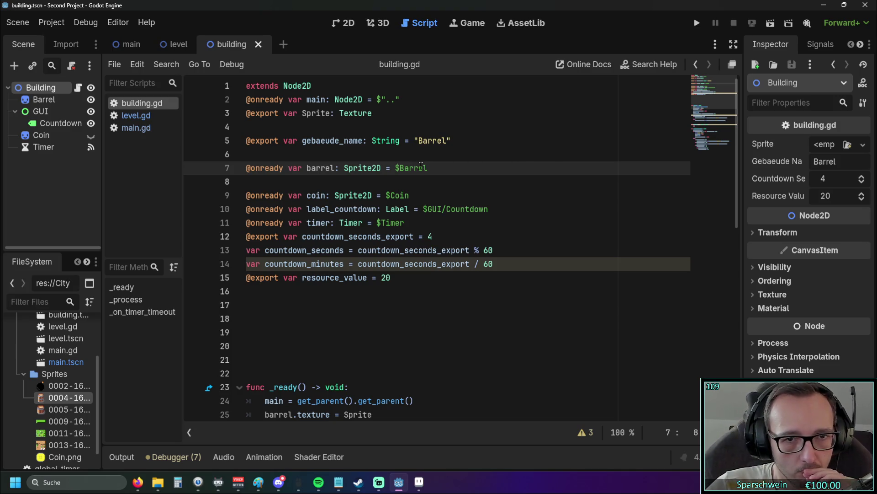
Inspect the Barrel node, then drag the barrel image into the Building root's Sprite slot
{"action": "left_click", "coordinate": [42, 100]}
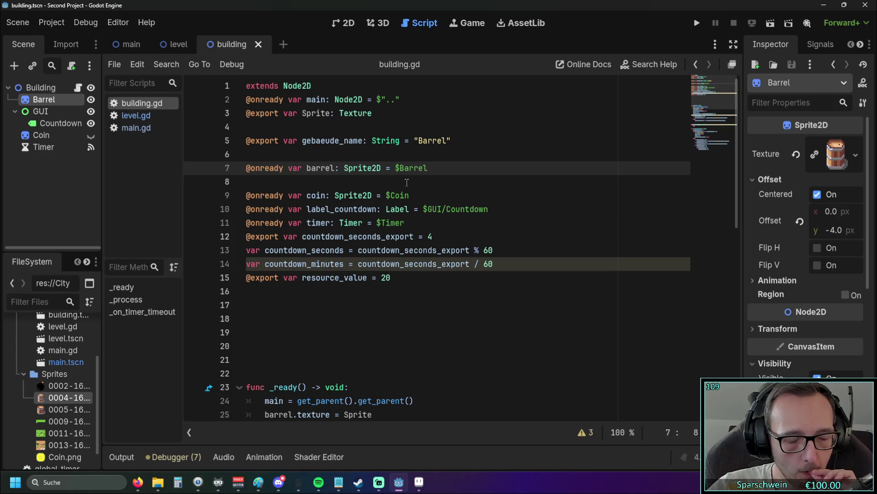
{"action": "scroll", "coordinate": [407, 182], "scroll_direction": "down", "scroll_amount": 3}
{"action": "scroll", "coordinate": [407, 183], "scroll_direction": "up", "scroll_amount": 1}
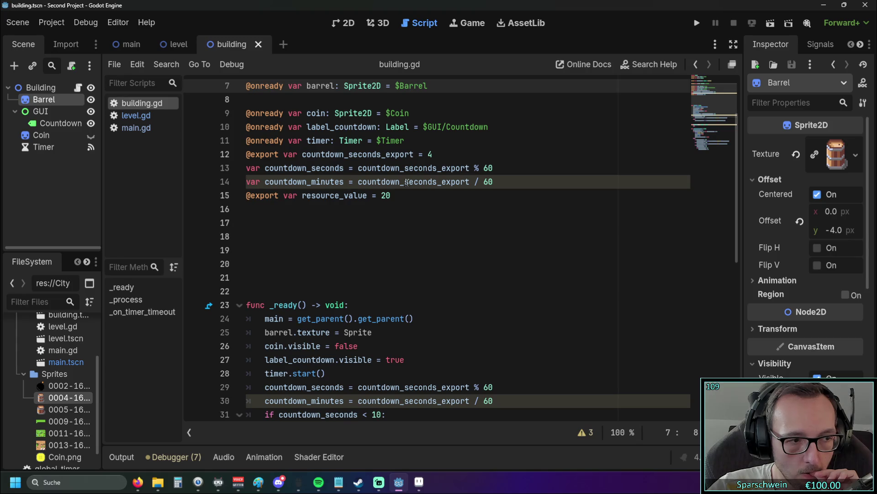
{"action": "mouse_move", "coordinate": [407, 182]}
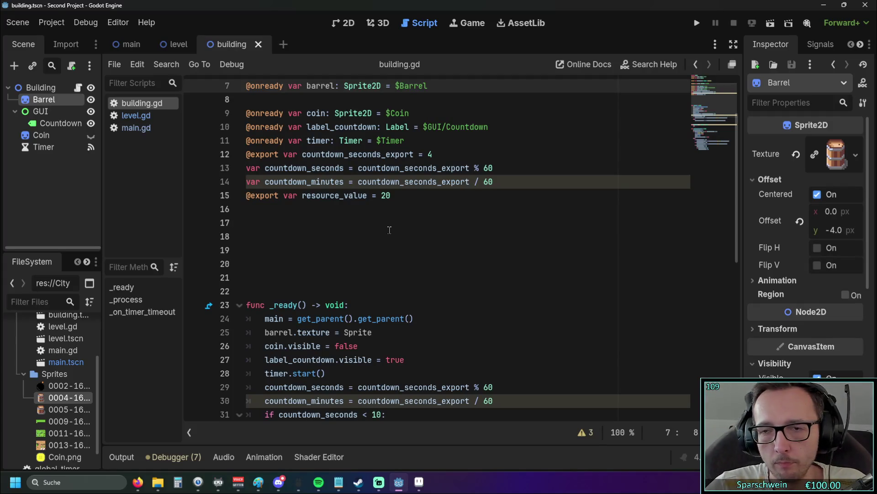
{"action": "left_click", "coordinate": [42, 88]}
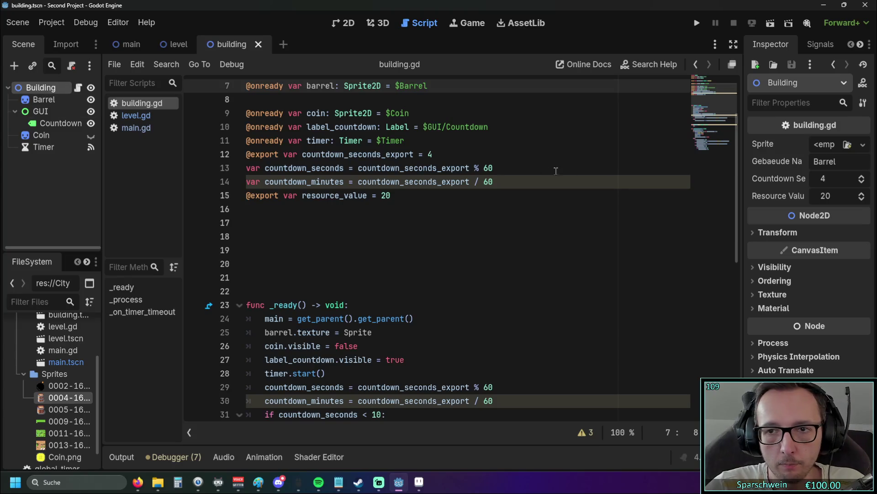
{"action": "scroll", "coordinate": [479, 190], "scroll_direction": "up", "scroll_amount": 2}
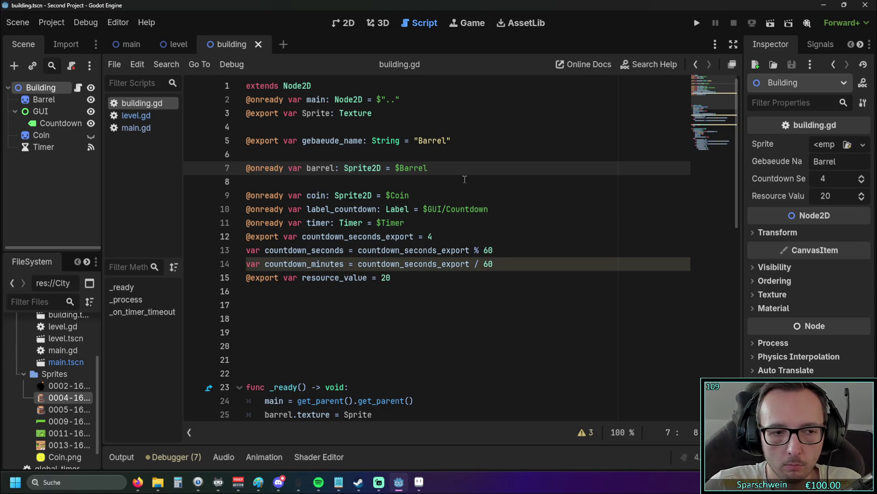
{"action": "mouse_move", "coordinate": [51, 397]}
{"action": "left_mouse_down"}
{"action": "mouse_move", "coordinate": [701, 168]}
{"action": "mouse_move", "coordinate": [827, 146]}
{"action": "left_mouse_up"}
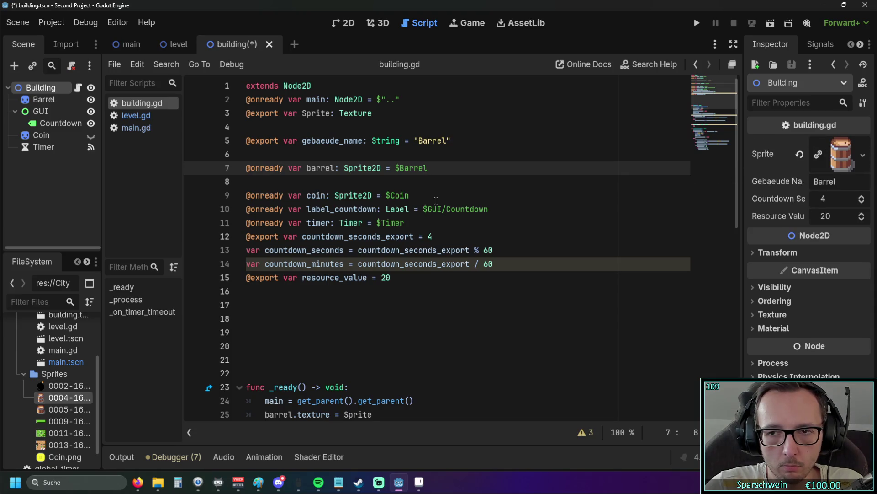
Replace the Building's Sprite texture with the black round 0002 bomb image
{"action": "scroll", "coordinate": [436, 201], "scroll_direction": "down", "scroll_amount": 2}
{"action": "scroll", "coordinate": [435, 201], "scroll_direction": "down", "scroll_amount": 1}
{"action": "scroll", "coordinate": [436, 201], "scroll_direction": "up", "scroll_amount": 2}
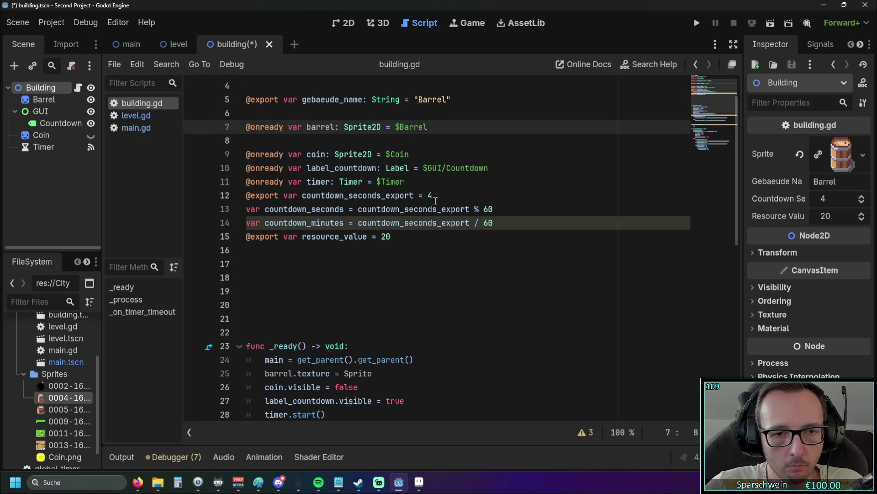
{"action": "scroll", "coordinate": [435, 201], "scroll_direction": "down", "scroll_amount": 6}
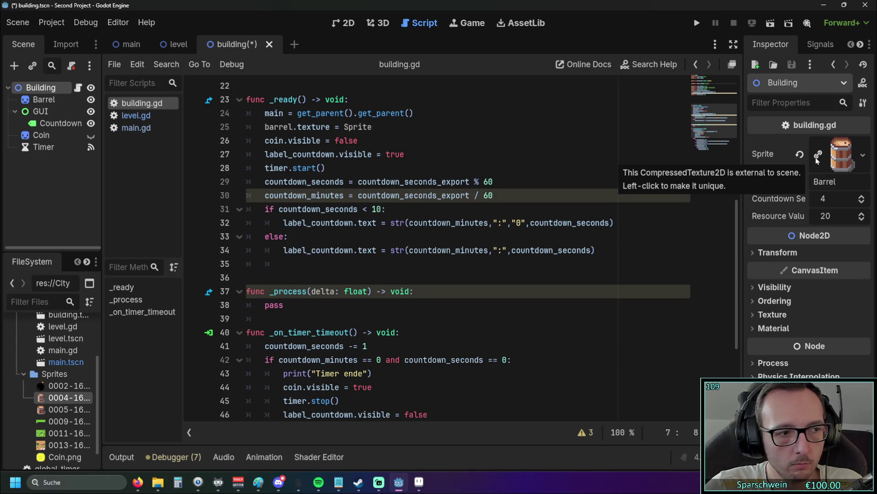
{"action": "mouse_move", "coordinate": [68, 385]}
{"action": "left_mouse_down"}
{"action": "mouse_move", "coordinate": [190, 369]}
{"action": "mouse_move", "coordinate": [834, 162]}
{"action": "left_mouse_up"}
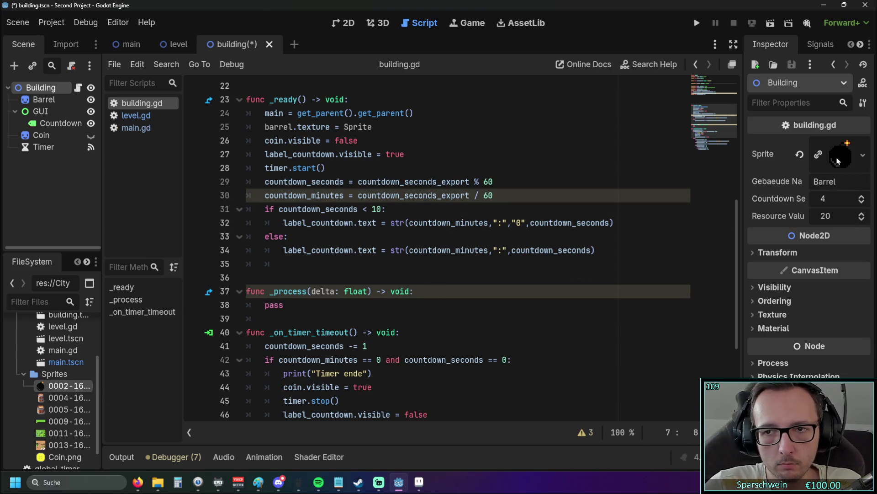
{"action": "scroll", "coordinate": [489, 210], "scroll_direction": "down", "scroll_amount": 1}
{"action": "scroll", "coordinate": [489, 210], "scroll_direction": "down", "scroll_amount": 1}
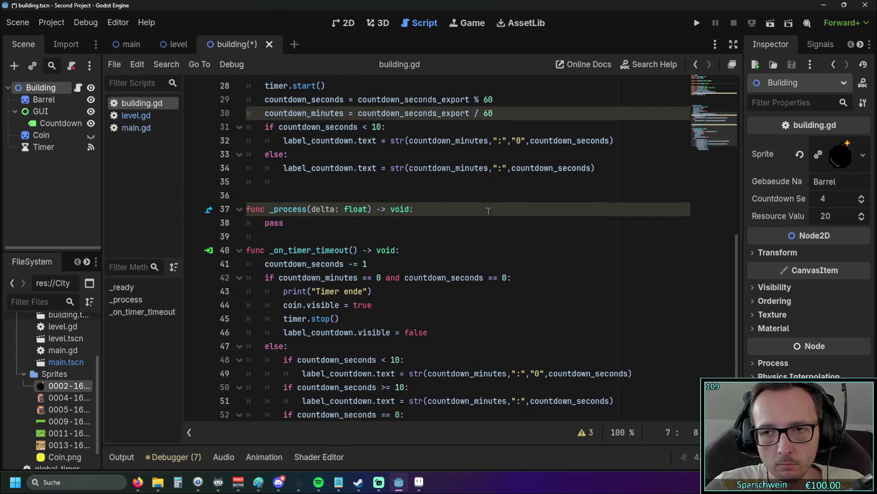
{"action": "scroll", "coordinate": [489, 211], "scroll_direction": "up", "scroll_amount": 9}
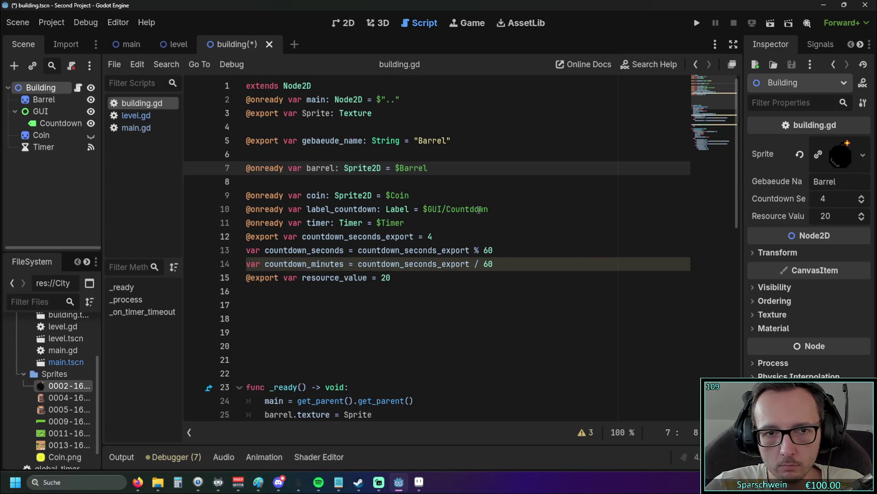
{"action": "scroll", "coordinate": [479, 210], "scroll_direction": "down", "scroll_amount": 1}
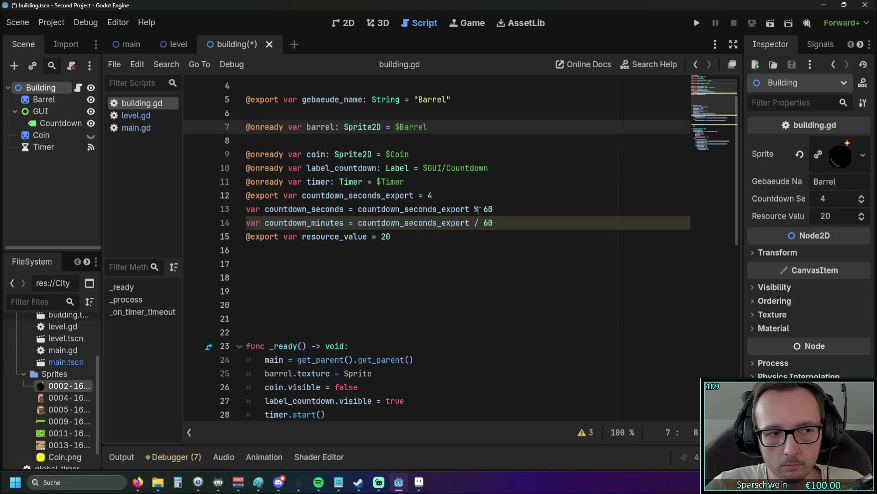
{"action": "left_click", "coordinate": [697, 23]}
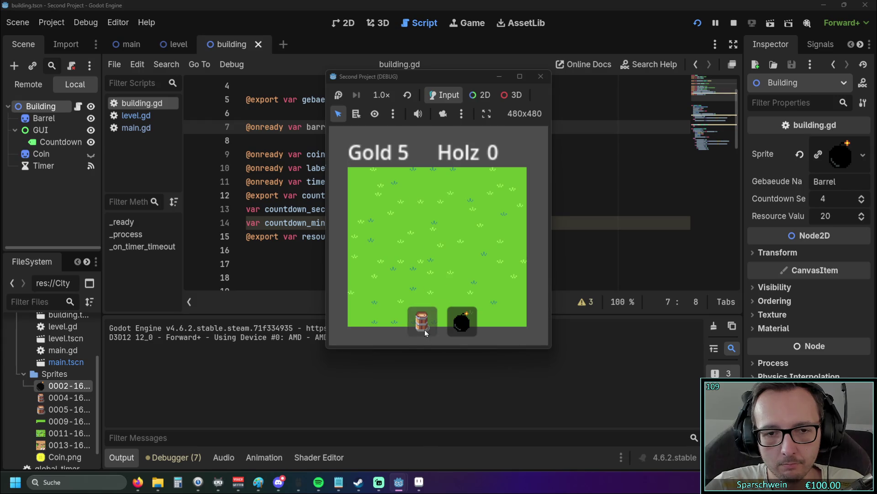
Place two bomb buildings, collect resources up to Gold 75 and Holz 20, then stop the game
{"action": "left_click", "coordinate": [416, 215]}
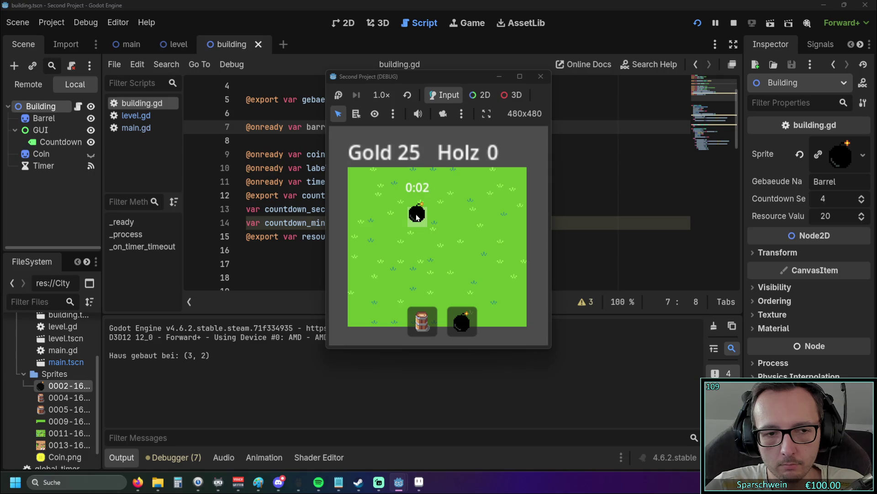
{"action": "left_click", "coordinate": [456, 213]}
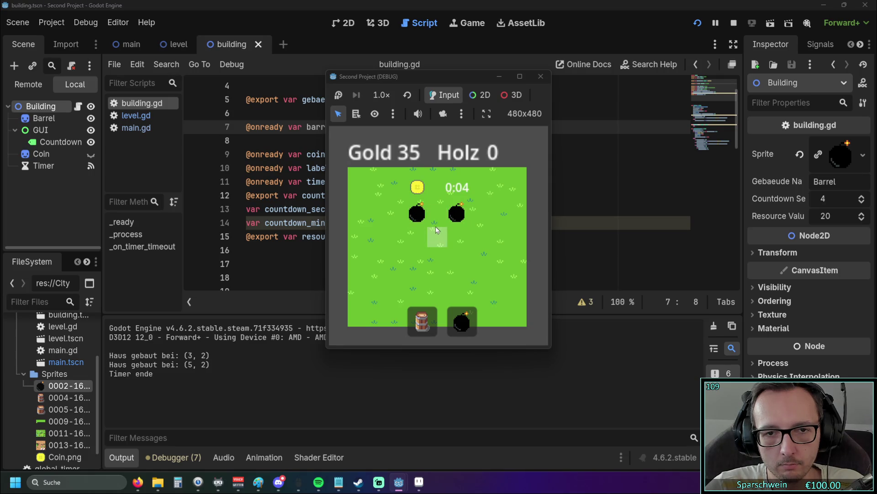
{"action": "left_click", "coordinate": [422, 220]}
{"action": "left_click", "coordinate": [420, 218]}
{"action": "left_click", "coordinate": [420, 218]}
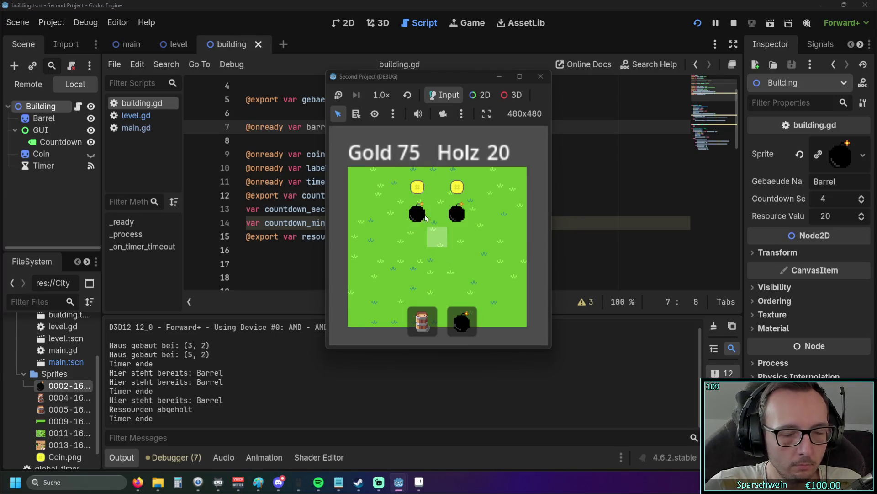
{"action": "left_click", "coordinate": [540, 76]}
{"action": "scroll", "coordinate": [419, 165], "scroll_direction": "down", "scroll_amount": 2}
{"action": "scroll", "coordinate": [416, 167], "scroll_direction": "up", "scroll_amount": 3}
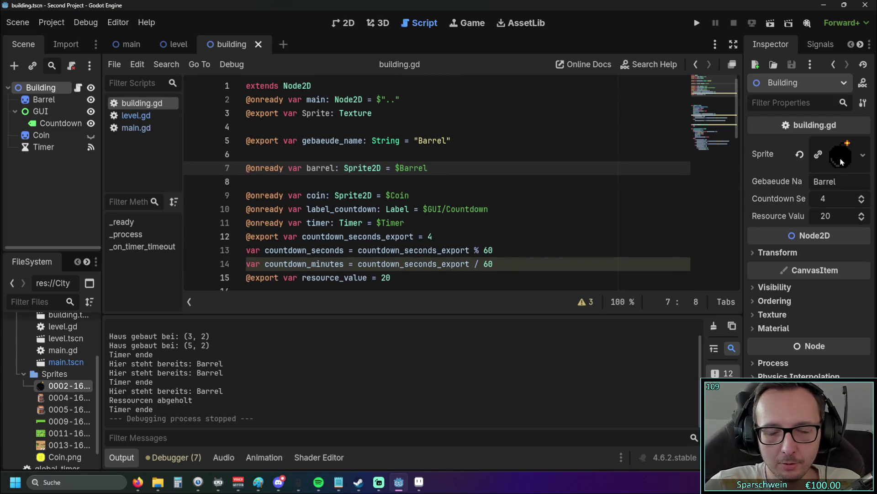
Open level.gd and look over the preload and barrel button handler lines 118-120
{"action": "left_click", "coordinate": [136, 116]}
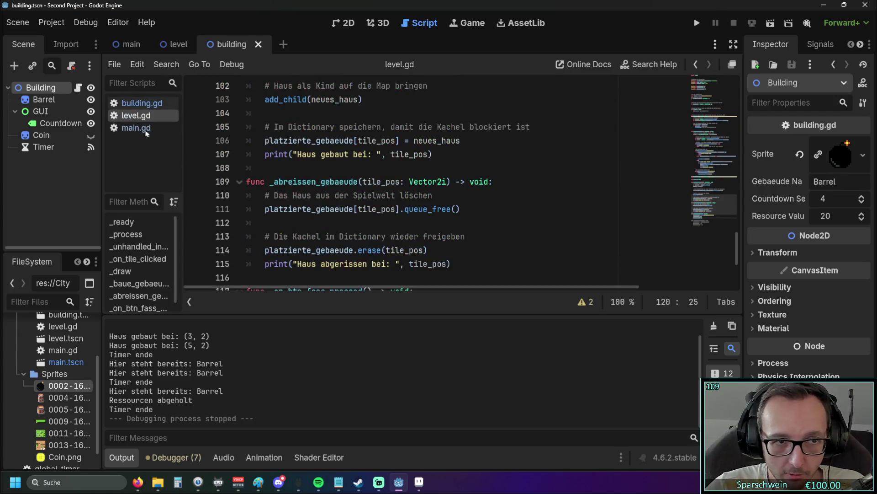
{"action": "scroll", "coordinate": [337, 215], "scroll_direction": "down", "scroll_amount": 3}
{"action": "left_click", "coordinate": [340, 167]}
{"action": "left_click_drag", "start_coordinate": [340, 168], "coordinate": [658, 169]}
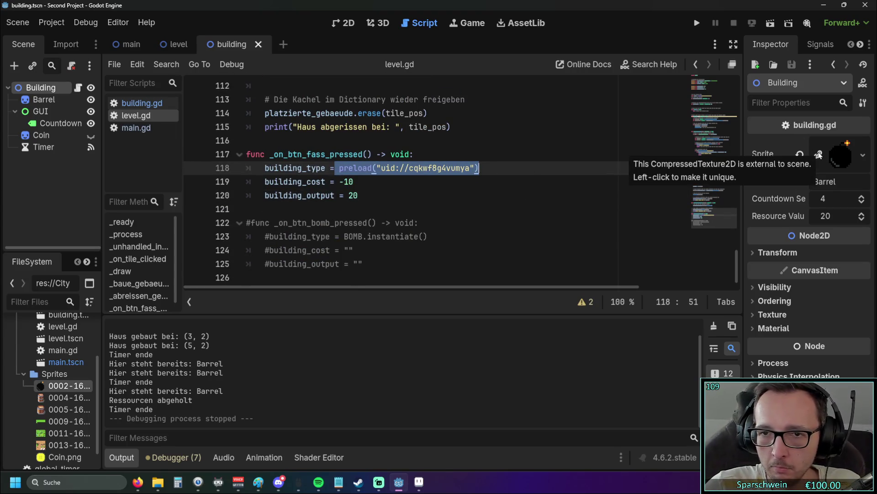
{"action": "scroll", "coordinate": [405, 201], "scroll_direction": "up", "scroll_amount": 1}
{"action": "left_click", "coordinate": [388, 234]}
{"action": "left_click_drag", "start_coordinate": [344, 212], "coordinate": [477, 210]}
{"action": "left_click", "coordinate": [473, 240]}
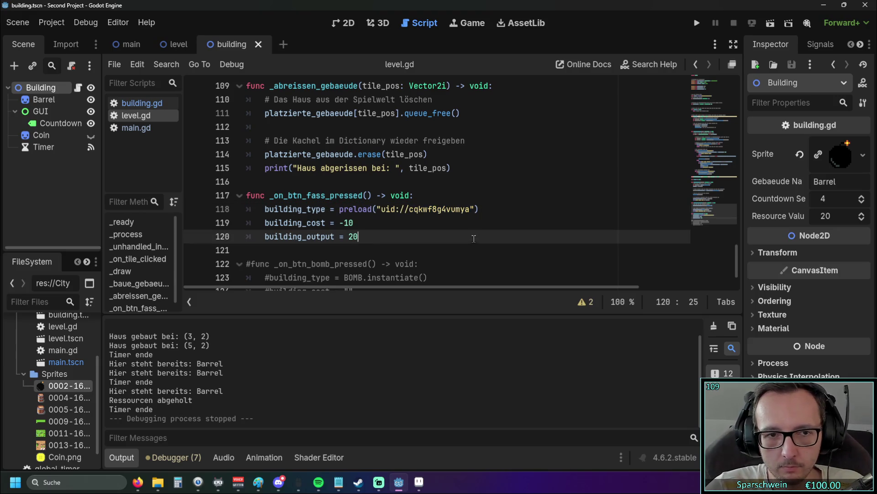
Check the Sprite's accepted texture types and Building's signals in the Inspector, changing nothing
{"action": "left_click", "coordinate": [865, 163]}
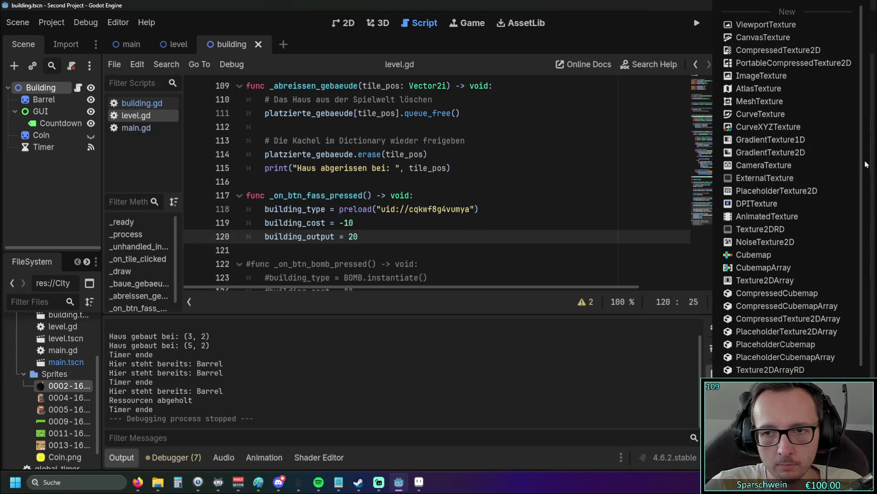
{"action": "left_click", "coordinate": [616, 191]}
{"action": "left_click", "coordinate": [822, 46]}
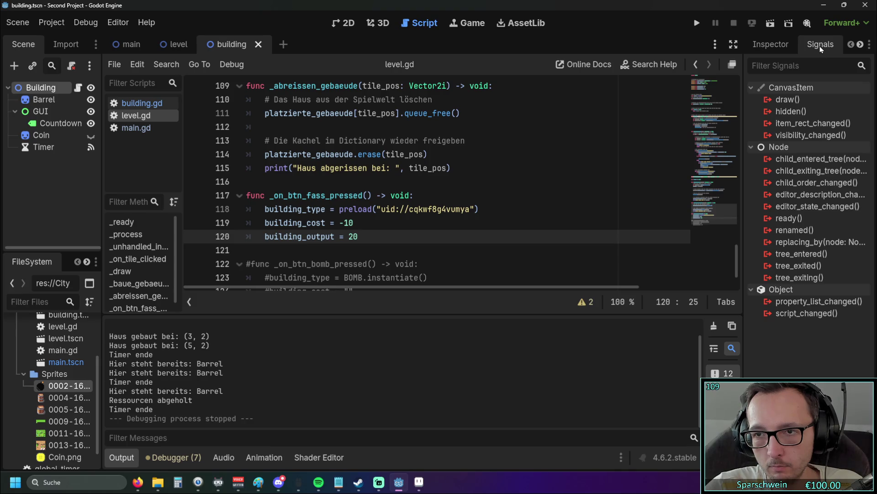
{"action": "mouse_move", "coordinate": [809, 227]}
{"action": "left_click", "coordinate": [769, 50]}
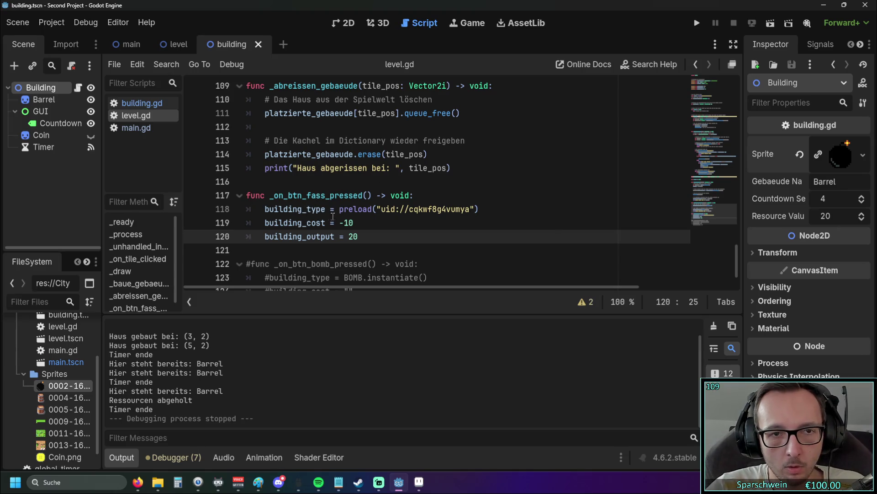
Try replacing BARREL on line 96 with building.Sprite, then undo it
{"action": "scroll", "coordinate": [330, 215], "scroll_direction": "up", "scroll_amount": 1}
{"action": "scroll", "coordinate": [335, 215], "scroll_direction": "down", "scroll_amount": 1}
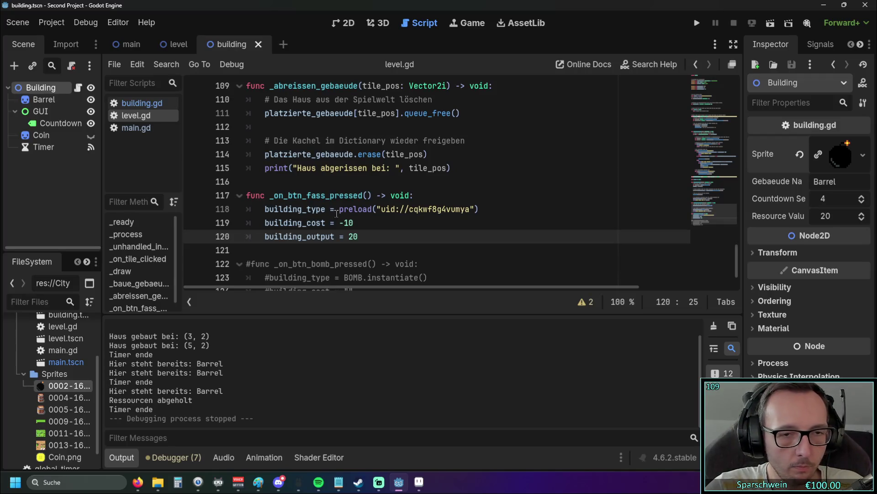
{"action": "scroll", "coordinate": [337, 213], "scroll_direction": "up", "scroll_amount": 6}
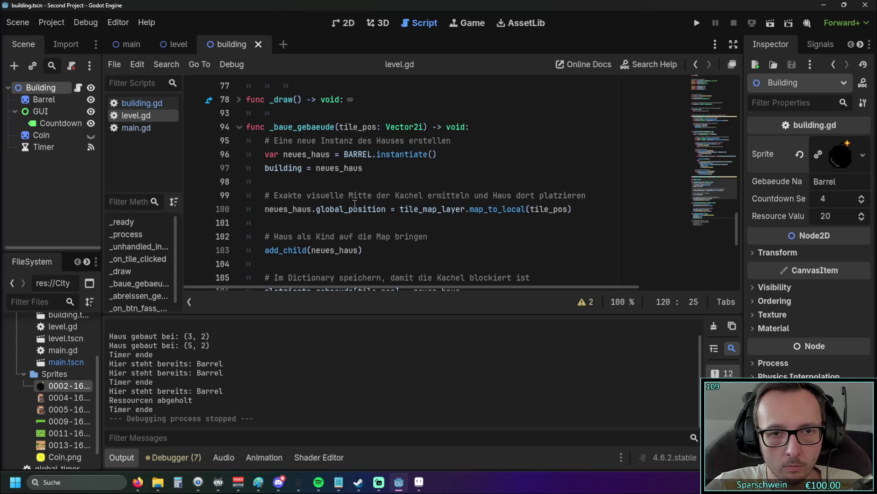
{"action": "double_click", "coordinate": [346, 152]}
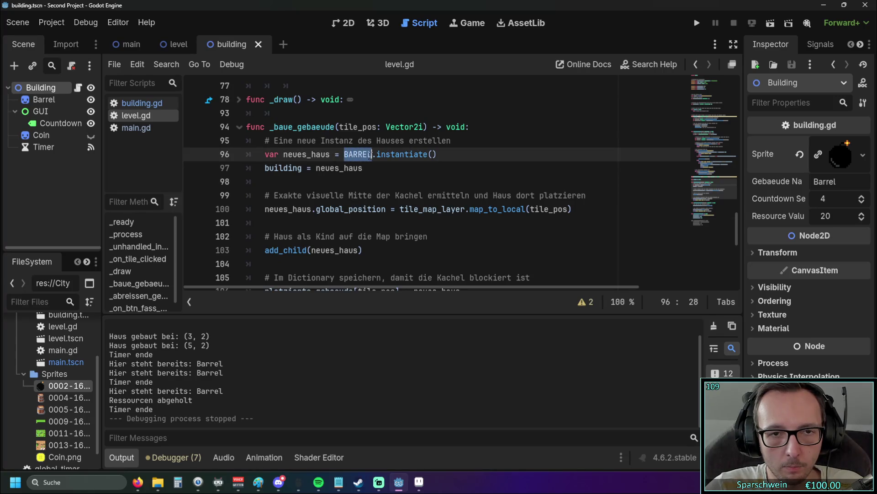
{"action": "left_click", "coordinate": [398, 175]}
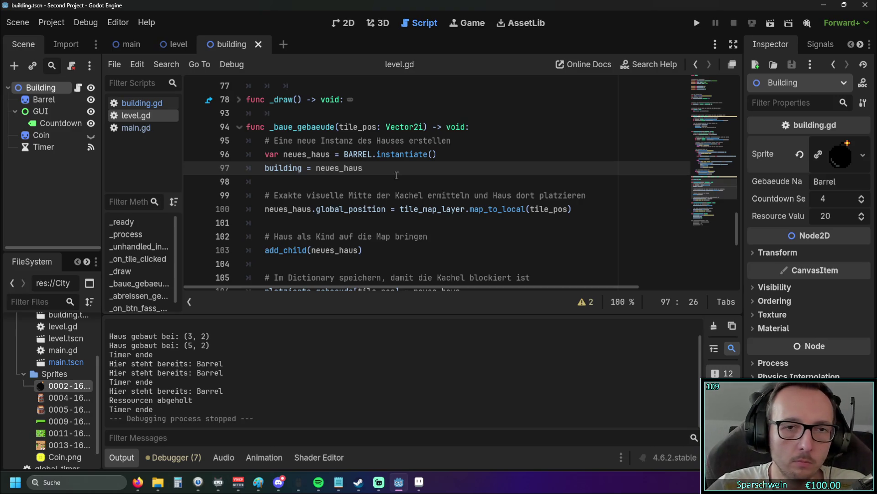
{"action": "left_click_drag", "start_coordinate": [344, 154], "coordinate": [373, 154]}
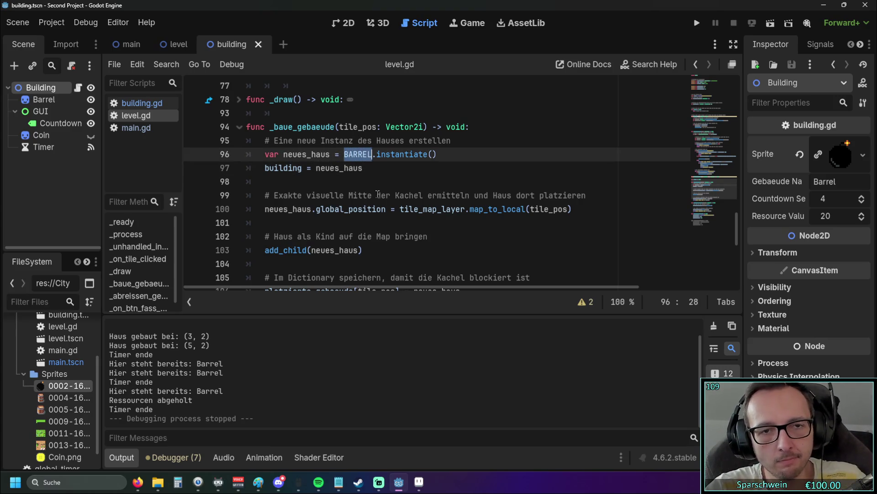
{"action": "type", "text": "building."}
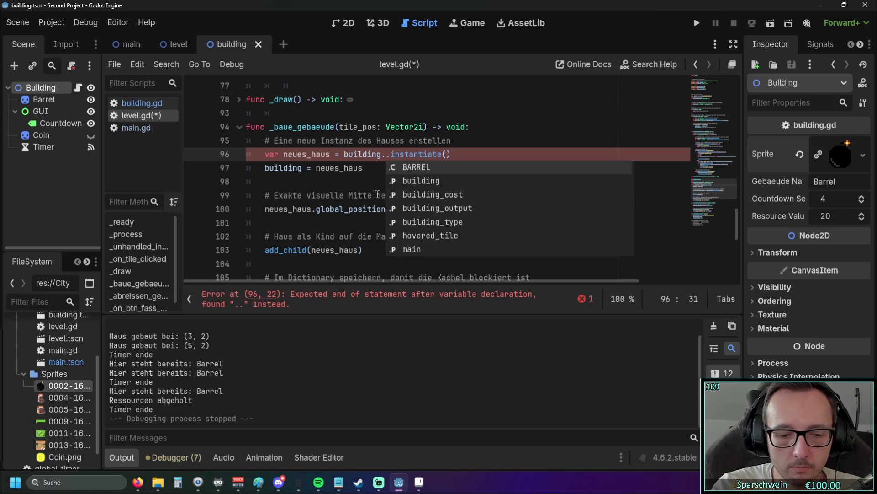
{"action": "type", "text": "Sprite"}
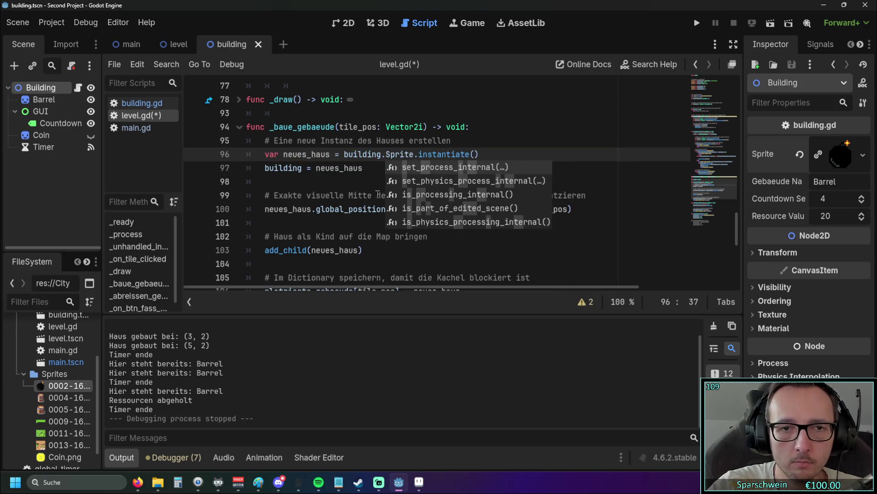
{"action": "left_click", "coordinate": [354, 195]}
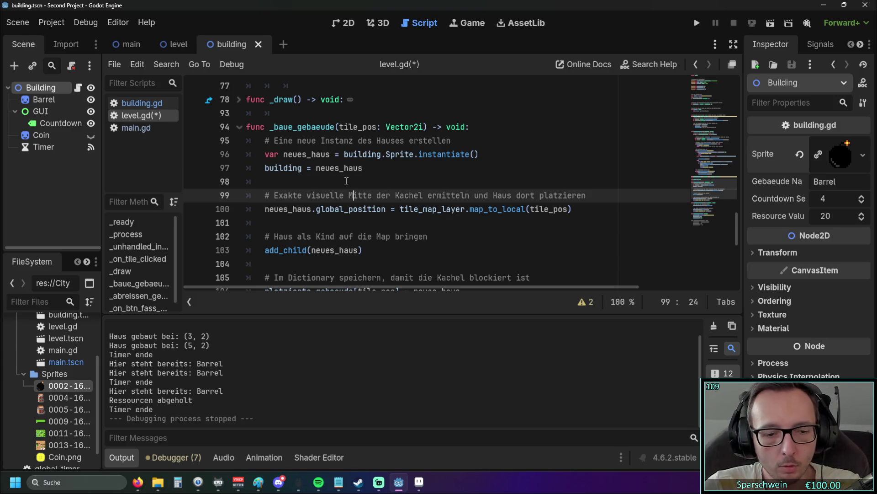
{"action": "key", "text": "ctrl+z"}
{"action": "left_click", "coordinate": [362, 171]}
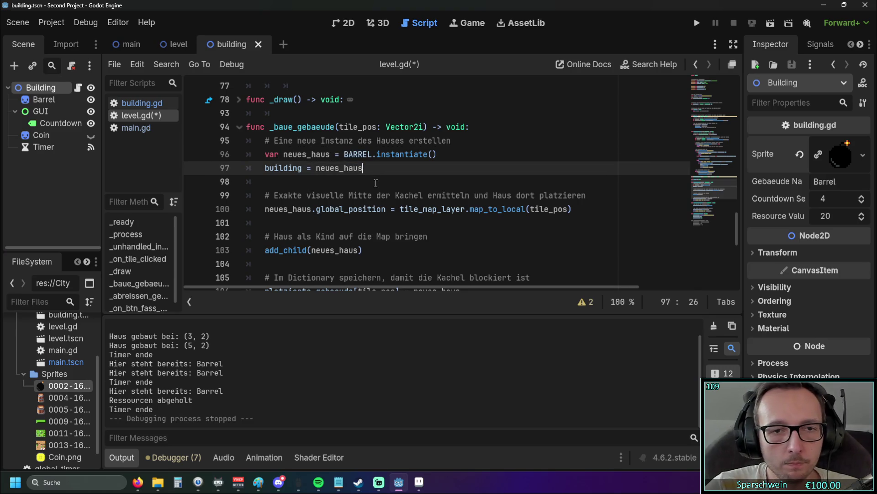
Add line 98 'building.Sprite = BARREL', completing BARREL from autocomplete
{"action": "key", "text": "Return"}
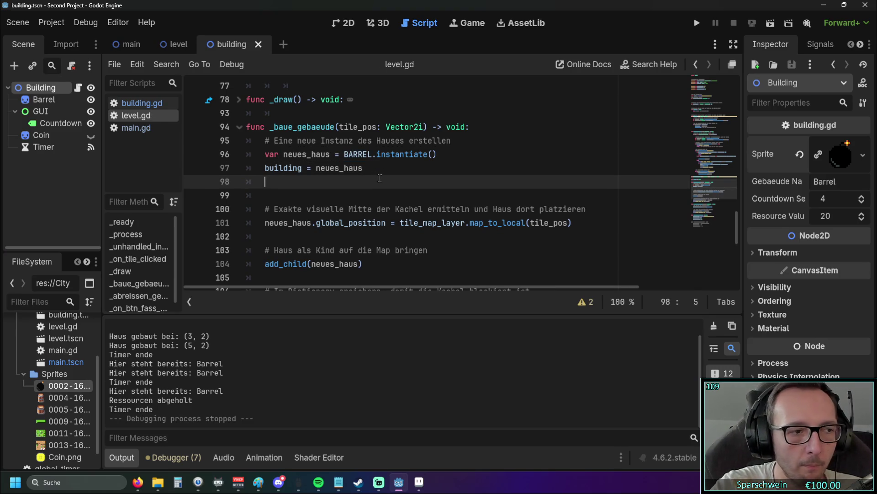
{"action": "type", "text": "building."}
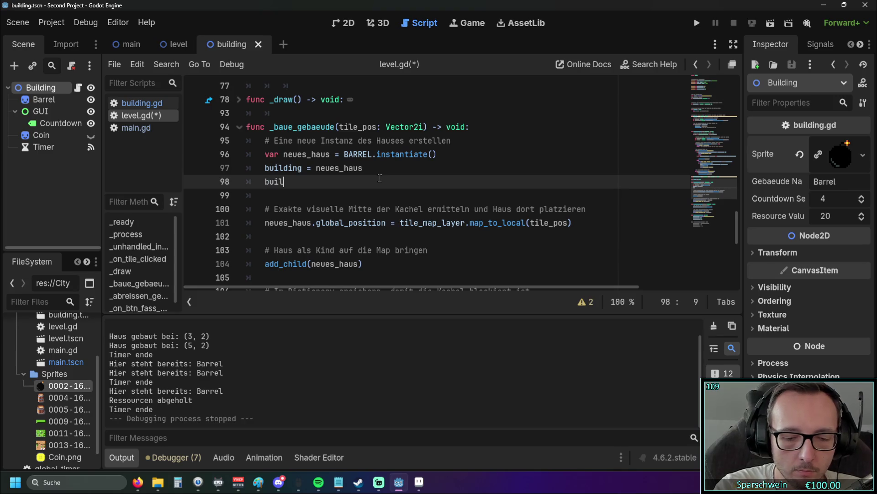
{"action": "type", "text": "Sprite"}
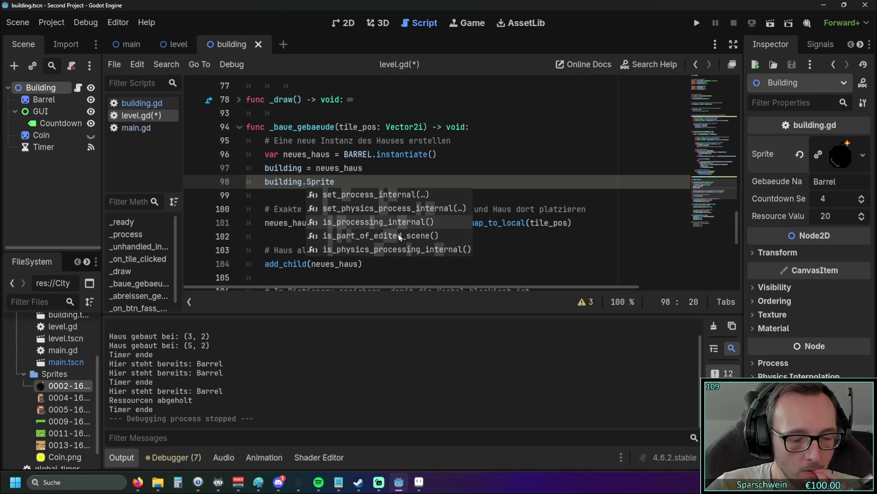
{"action": "type", "text": "="}
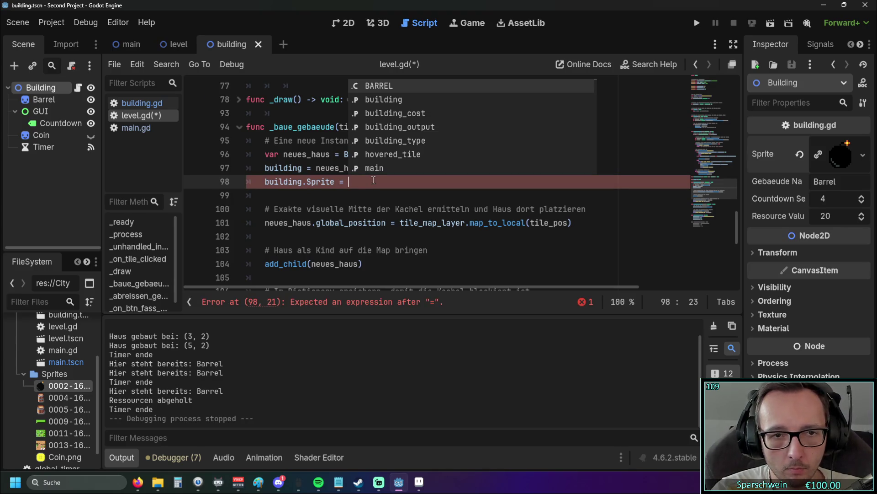
{"action": "type", "text": " Barel"}
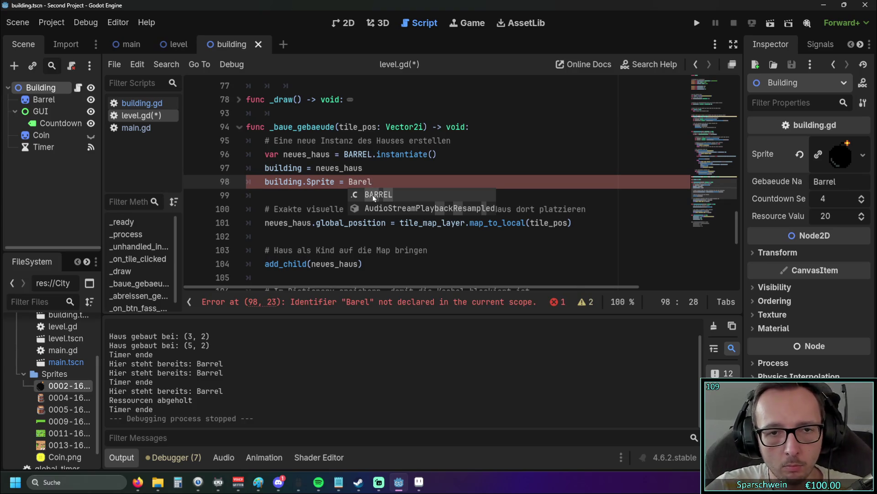
{"action": "left_click", "coordinate": [372, 195]}
Review the BARREL preload declaration and building.gd, then go back to level.gd
{"action": "scroll", "coordinate": [347, 198], "scroll_direction": "up", "scroll_amount": 6}
{"action": "scroll", "coordinate": [346, 198], "scroll_direction": "up", "scroll_amount": 16}
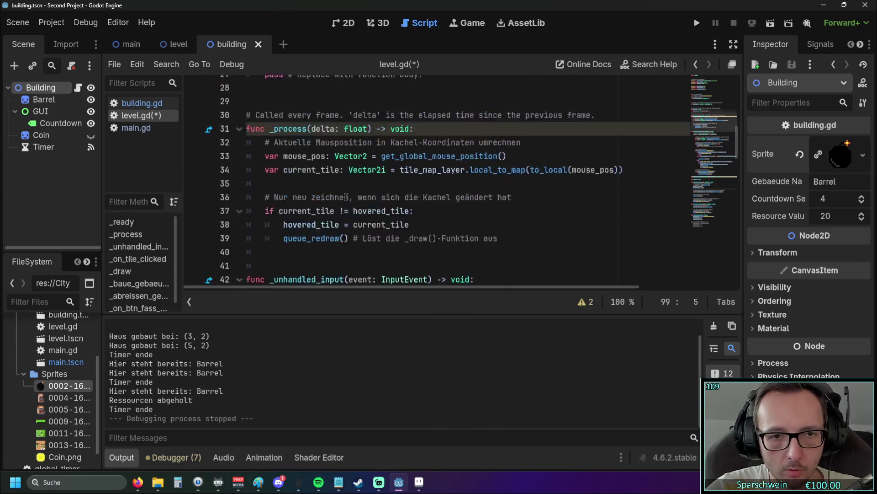
{"action": "left_click_drag", "start_coordinate": [249, 168], "coordinate": [453, 168]}
{"action": "left_click", "coordinate": [466, 185]}
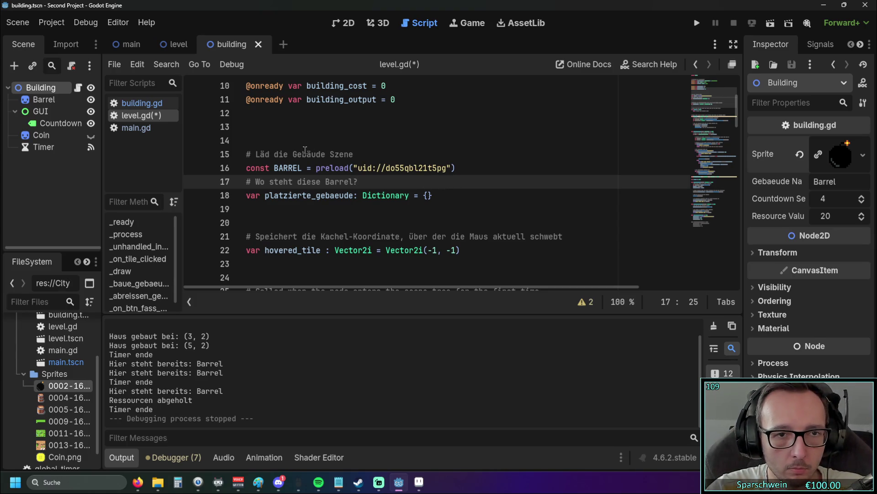
{"action": "left_click", "coordinate": [141, 104]}
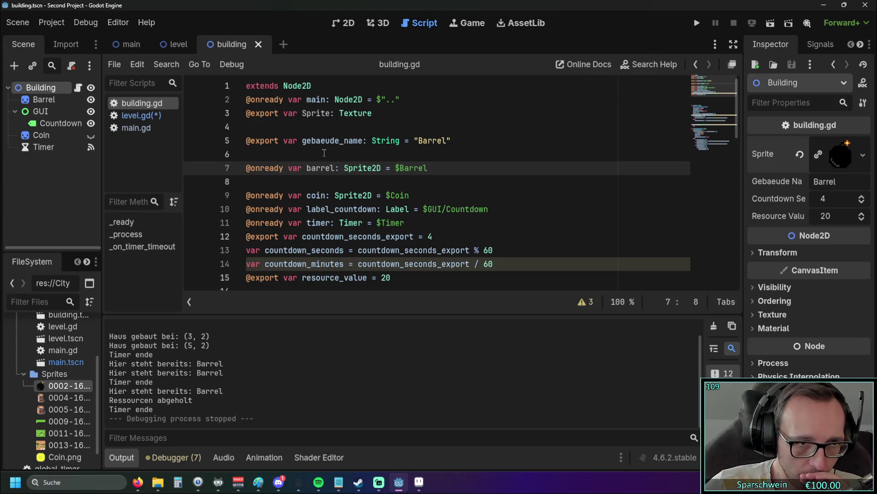
{"action": "left_click", "coordinate": [141, 116]}
{"action": "scroll", "coordinate": [359, 182], "scroll_direction": "down", "scroll_amount": 10}
{"action": "scroll", "coordinate": [358, 182], "scroll_direction": "down", "scroll_amount": 20}
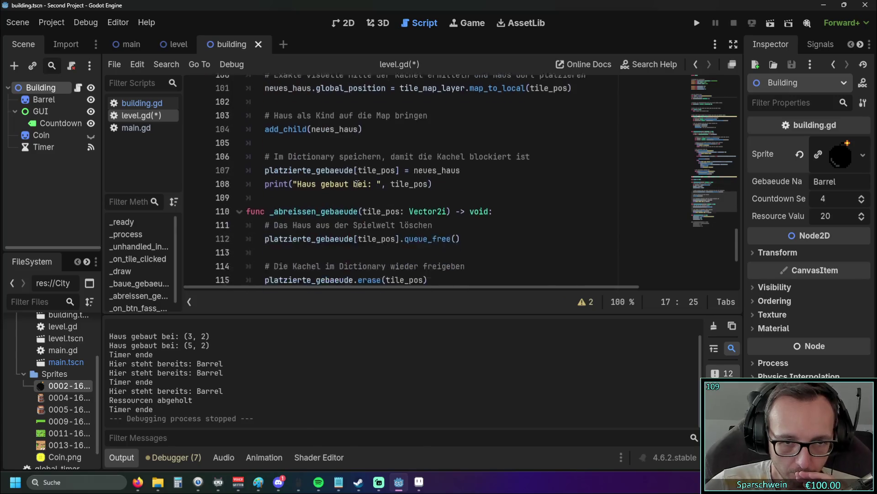
Rename building_type to building_sprite on line 119 and copy the new name
{"action": "scroll", "coordinate": [357, 182], "scroll_direction": "down", "scroll_amount": 4}
{"action": "left_click", "coordinate": [265, 167]}
{"action": "mouse_move", "coordinate": [265, 168]}
{"action": "left_mouse_down"}
{"action": "mouse_move", "coordinate": [326, 169]}
{"action": "mouse_move", "coordinate": [266, 169]}
{"action": "left_mouse_up"}
{"action": "scroll", "coordinate": [320, 184], "scroll_direction": "up", "scroll_amount": 10}
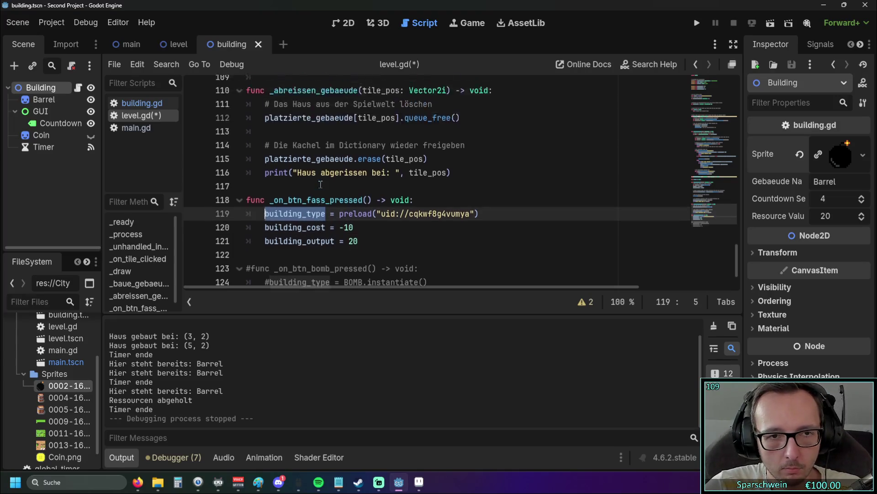
{"action": "scroll", "coordinate": [320, 185], "scroll_direction": "down", "scroll_amount": 10}
{"action": "left_click", "coordinate": [320, 168]}
{"action": "type", "text": "sprite"}
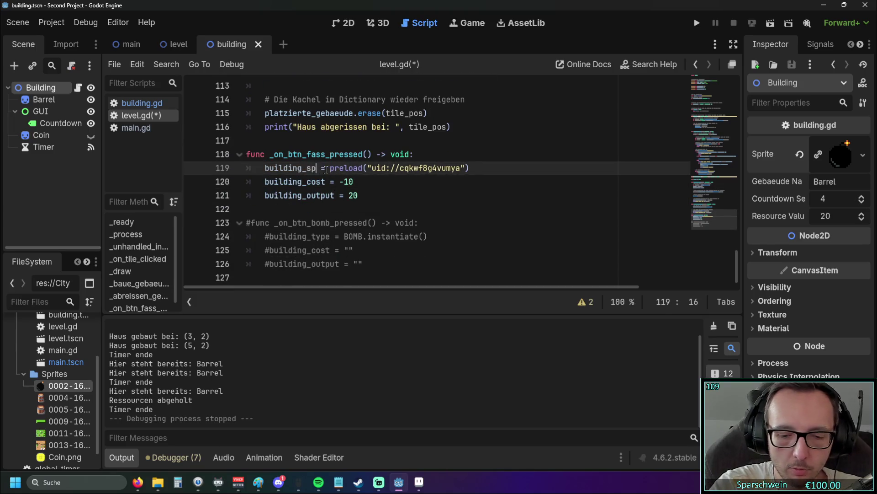
{"action": "key", "text": "Down"}
{"action": "key", "text": "Down"}
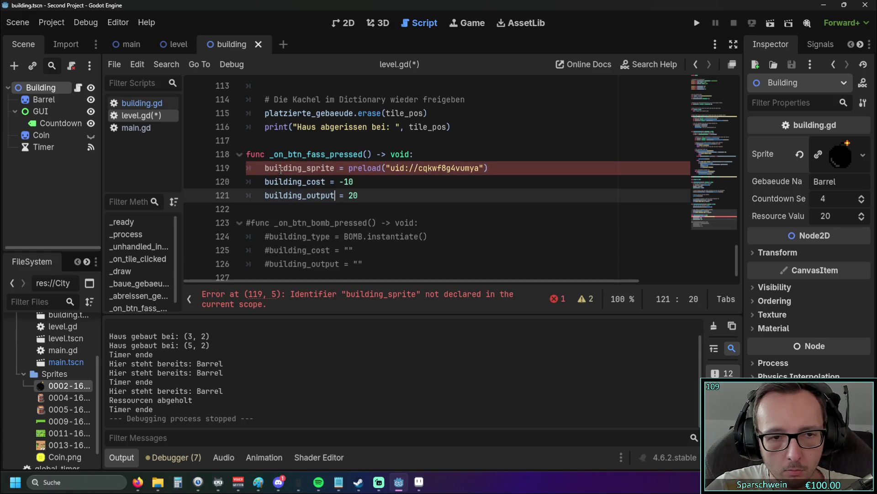
{"action": "left_click_drag", "start_coordinate": [266, 168], "coordinate": [335, 169]}
{"action": "key", "text": "ctrl+c"}
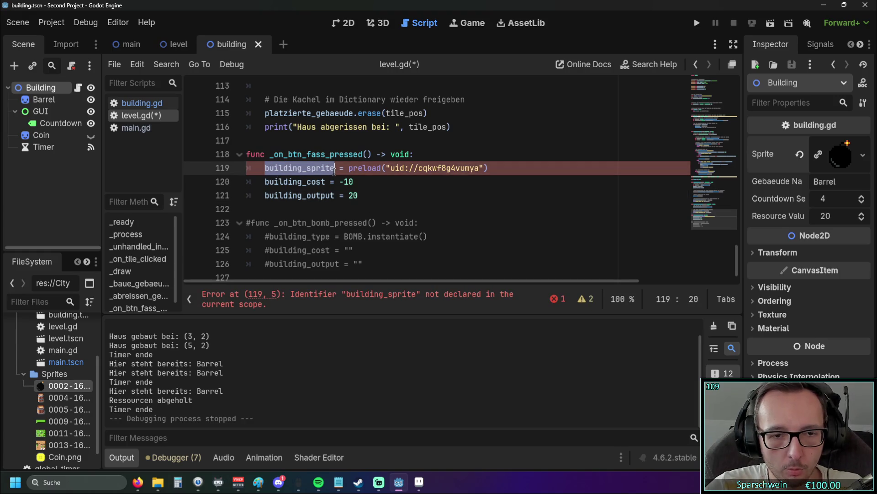
Rename the building_type declaration on line 9 to building_sprite
{"action": "scroll", "coordinate": [380, 186], "scroll_direction": "up", "scroll_amount": 20}
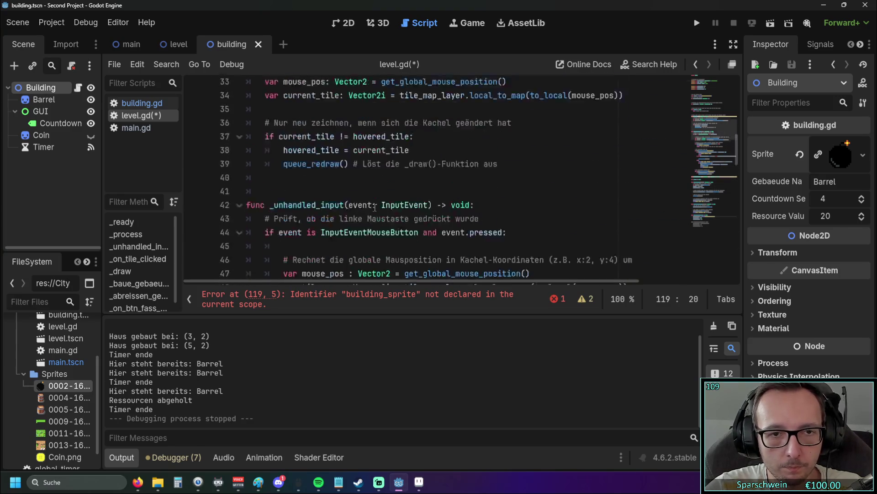
{"action": "double_click", "coordinate": [307, 195]}
{"action": "key", "text": "ctrl+v"}
{"action": "key", "text": "Down"}
{"action": "key", "text": "Down"}
{"action": "key", "text": "Down"}
Assign building_sprite instead of BARREL to building.Sprite on line 98
{"action": "scroll", "coordinate": [405, 212], "scroll_direction": "down", "scroll_amount": 2}
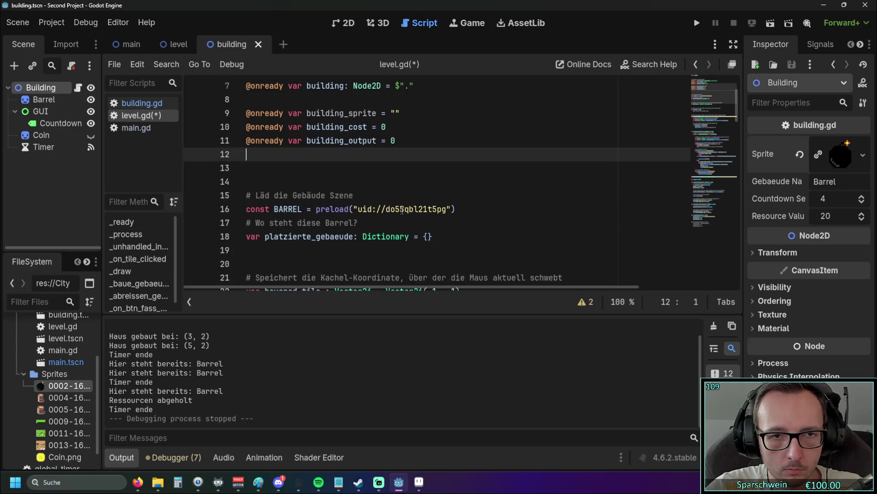
{"action": "mouse_move", "coordinate": [398, 209]}
{"action": "scroll", "coordinate": [398, 209], "scroll_direction": "down", "scroll_amount": 11}
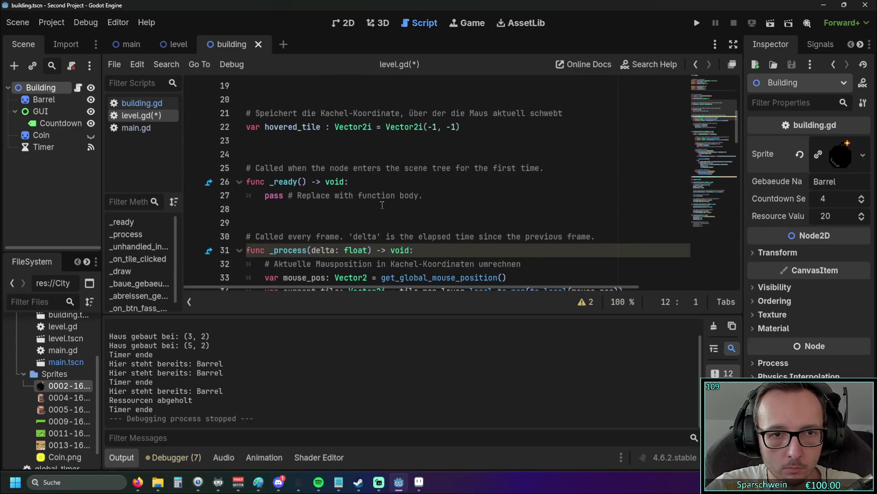
{"action": "scroll", "coordinate": [363, 201], "scroll_direction": "down", "scroll_amount": 8}
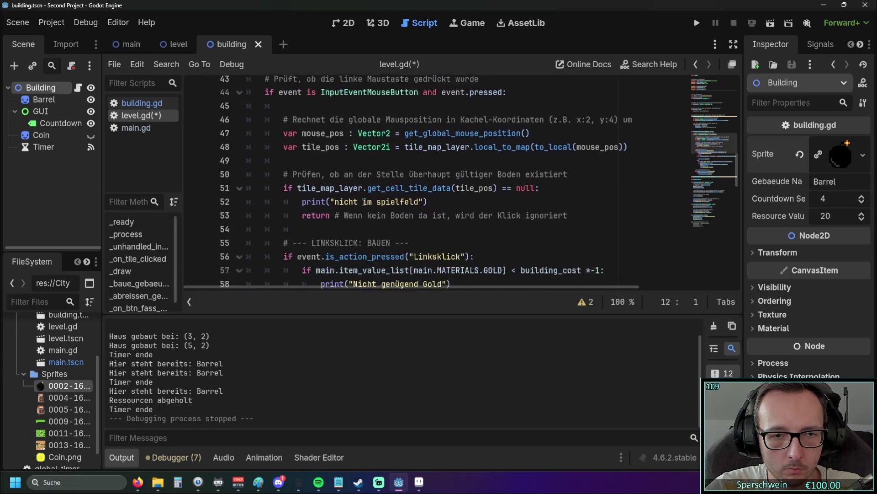
{"action": "scroll", "coordinate": [363, 202], "scroll_direction": "down", "scroll_amount": 4}
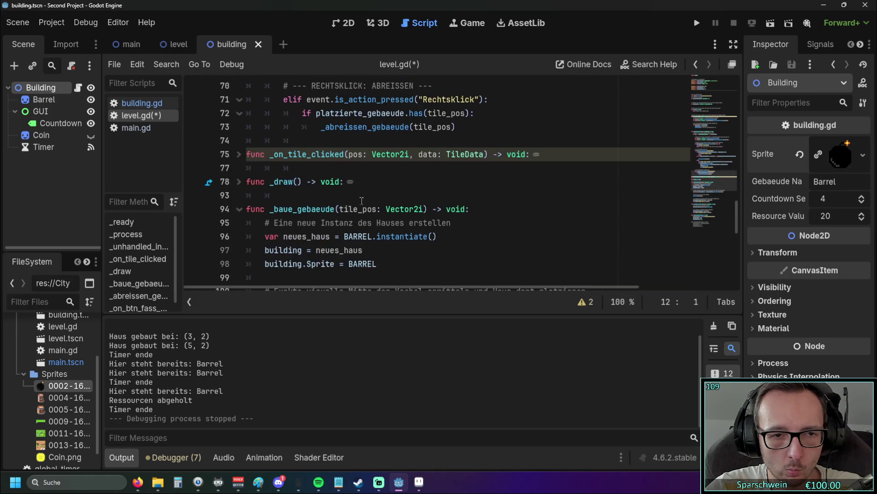
{"action": "double_click", "coordinate": [359, 183]}
{"action": "type", "text": "building_sprite"}
{"action": "left_click", "coordinate": [388, 196]}
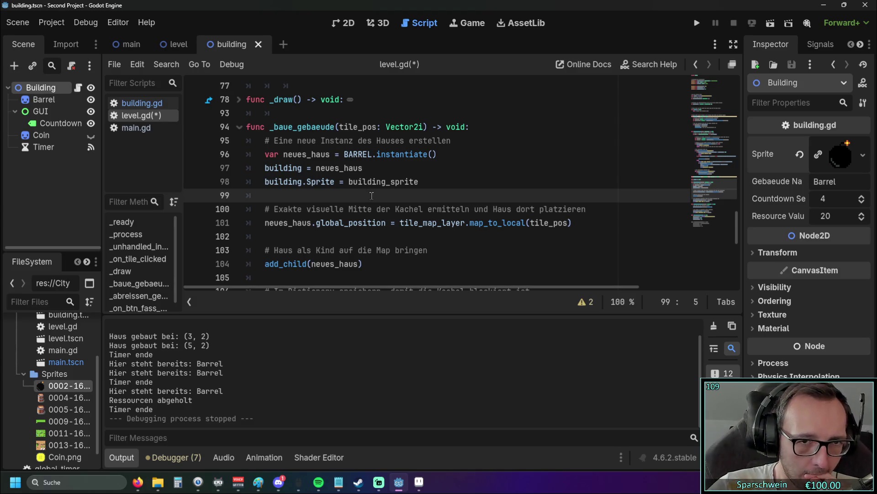
{"action": "double_click", "coordinate": [359, 154]}
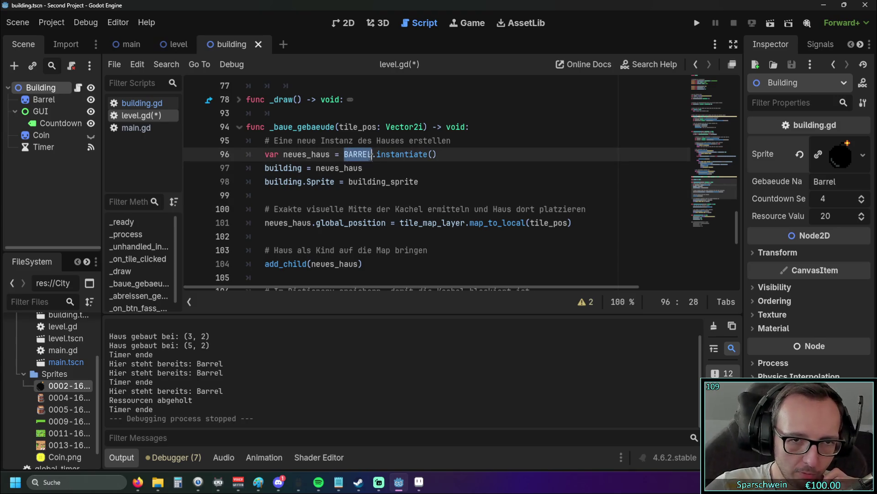
Compare lines 96-98 of _baue_gebaeude against the building.gd script
{"action": "left_click", "coordinate": [383, 182]}
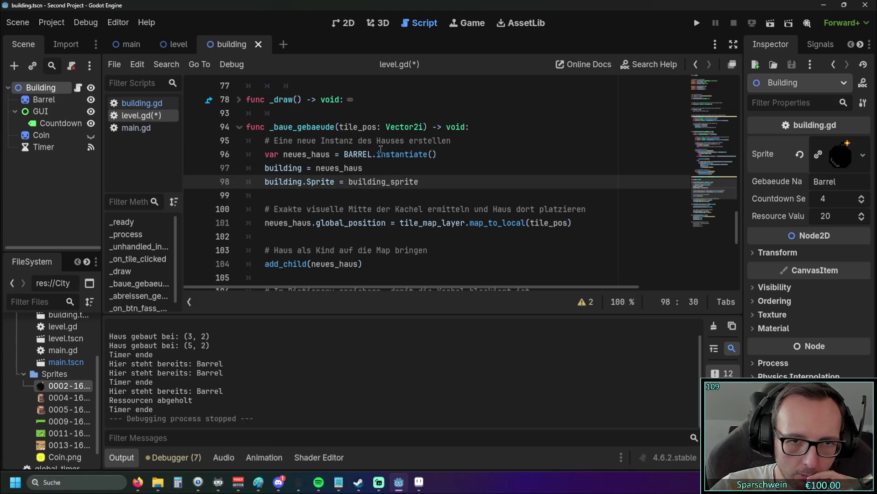
{"action": "double_click", "coordinate": [345, 155]}
{"action": "left_click", "coordinate": [367, 170]}
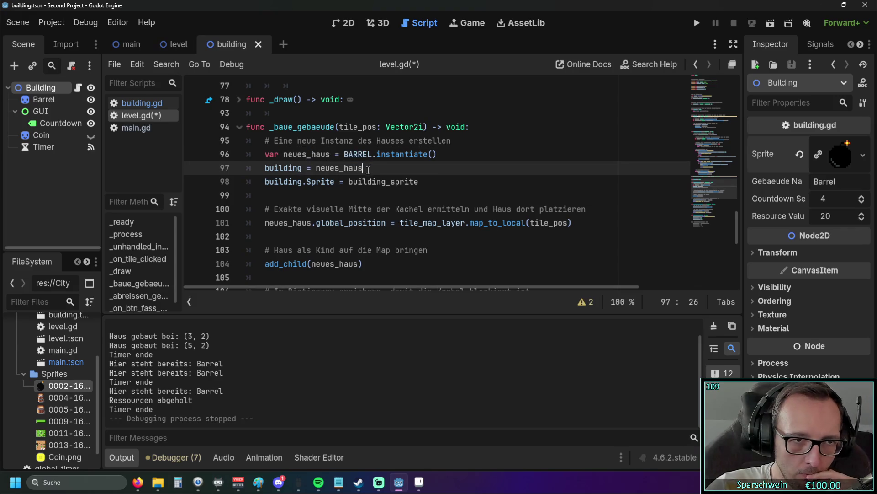
{"action": "left_click", "coordinate": [138, 105]}
{"action": "left_click", "coordinate": [134, 120]}
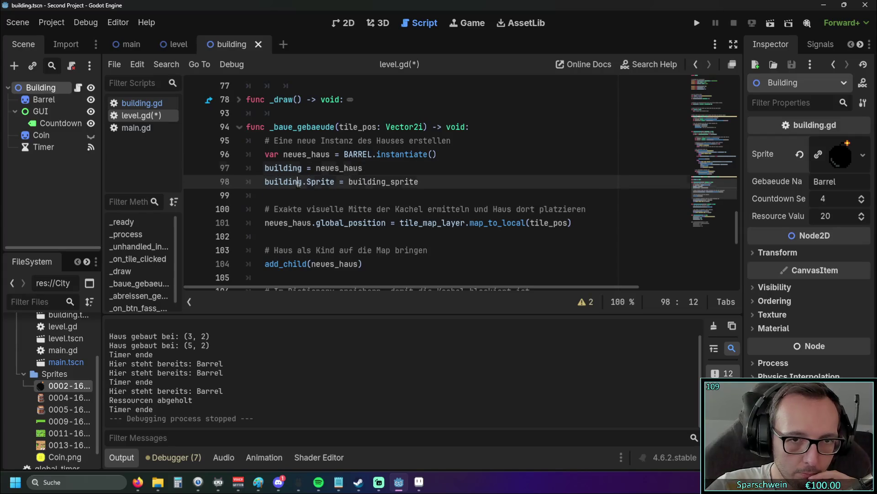
{"action": "left_click", "coordinate": [344, 154]}
{"action": "left_click_drag", "start_coordinate": [344, 154], "coordinate": [372, 155]}
{"action": "left_click", "coordinate": [365, 169]}
{"action": "left_click", "coordinate": [364, 170]}
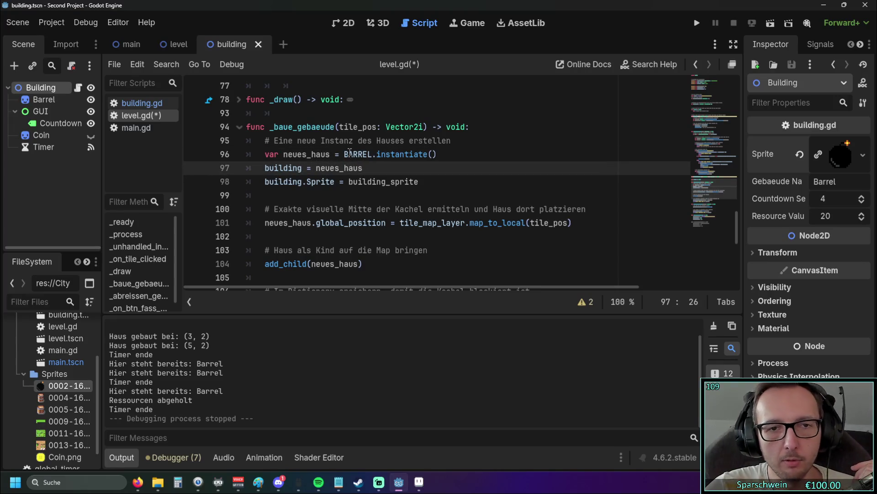
{"action": "mouse_move", "coordinate": [350, 152]}
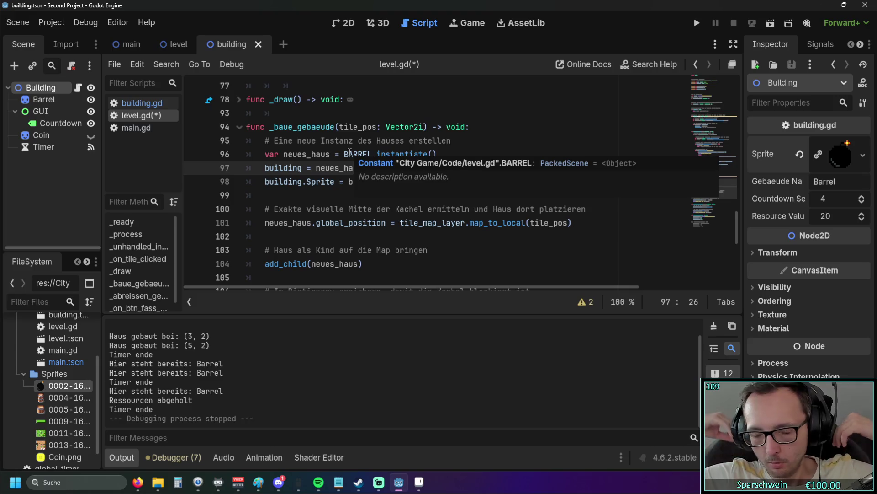
Rename the preload constant on line 16 to BUILDING
{"action": "scroll", "coordinate": [349, 153], "scroll_direction": "up", "scroll_amount": 15}
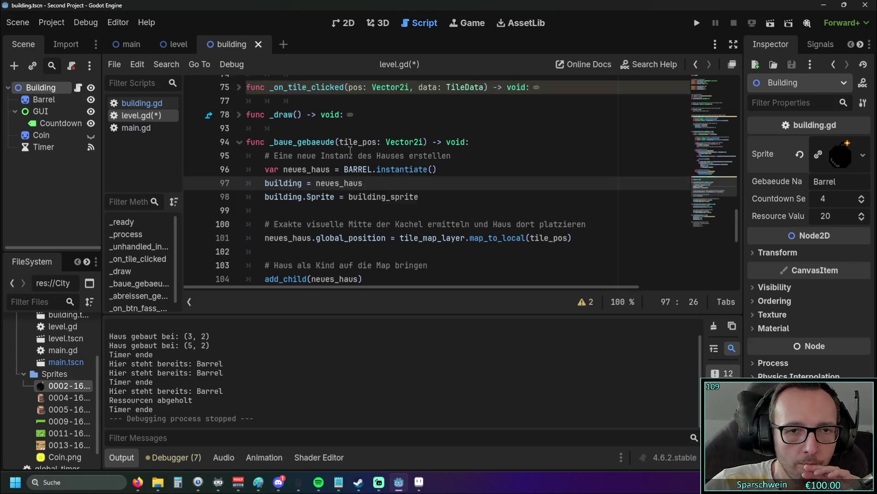
{"action": "scroll", "coordinate": [352, 153], "scroll_direction": "up", "scroll_amount": 5}
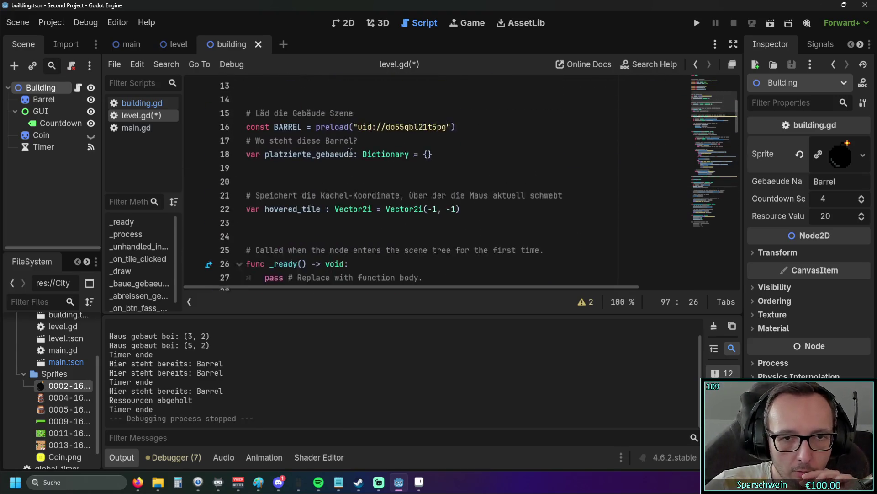
{"action": "scroll", "coordinate": [358, 162], "scroll_direction": "up", "scroll_amount": 4}
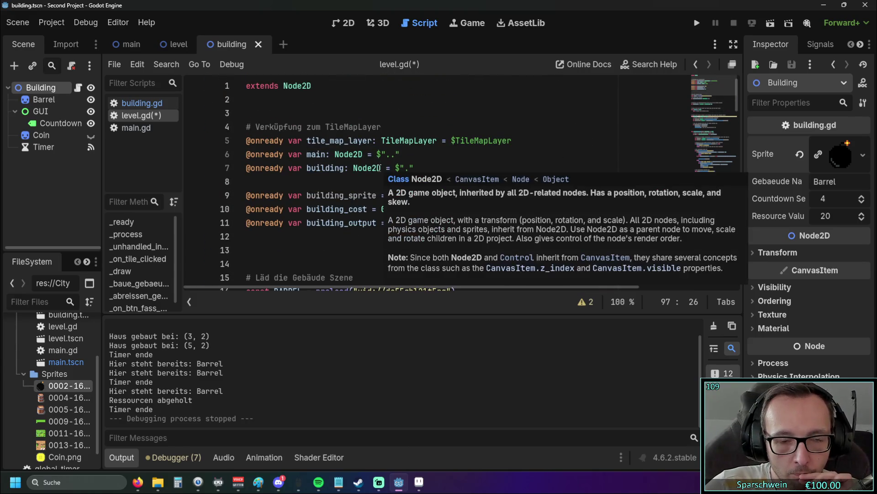
{"action": "scroll", "coordinate": [461, 163], "scroll_direction": "down", "scroll_amount": 2}
{"action": "scroll", "coordinate": [456, 144], "scroll_direction": "down", "scroll_amount": 1}
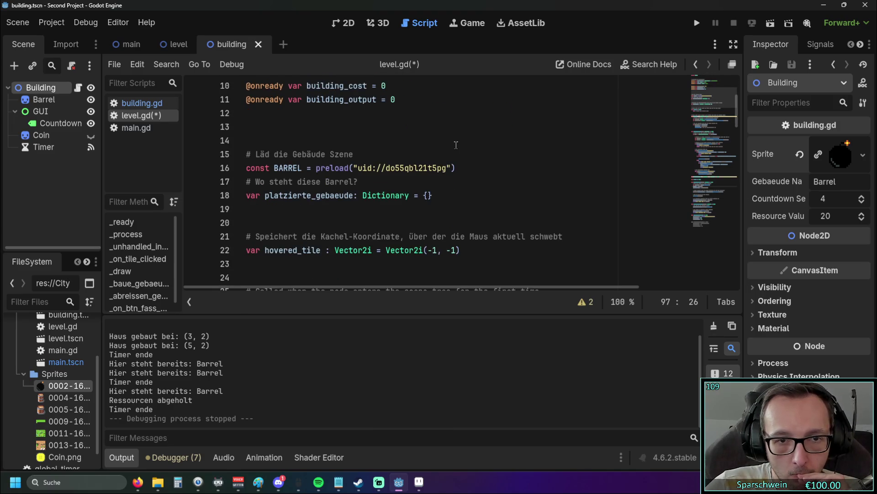
{"action": "left_click_drag", "start_coordinate": [276, 168], "coordinate": [300, 168]}
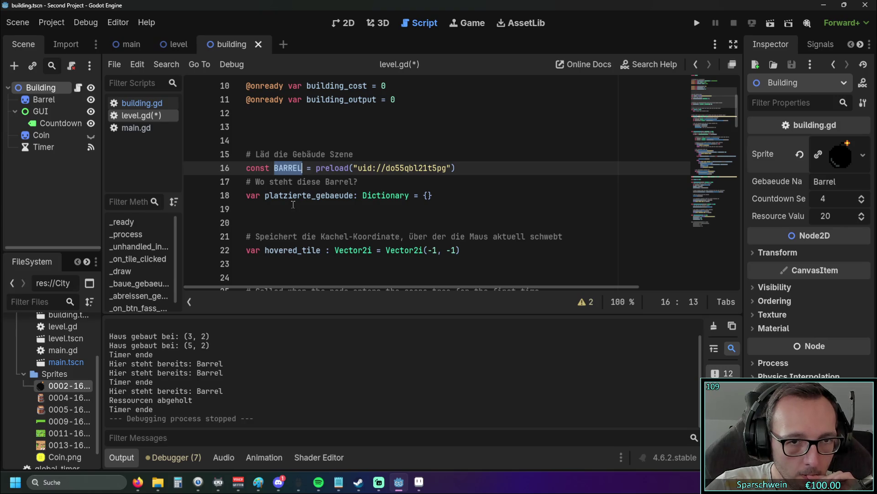
{"action": "type", "text": "BUILDIN"}
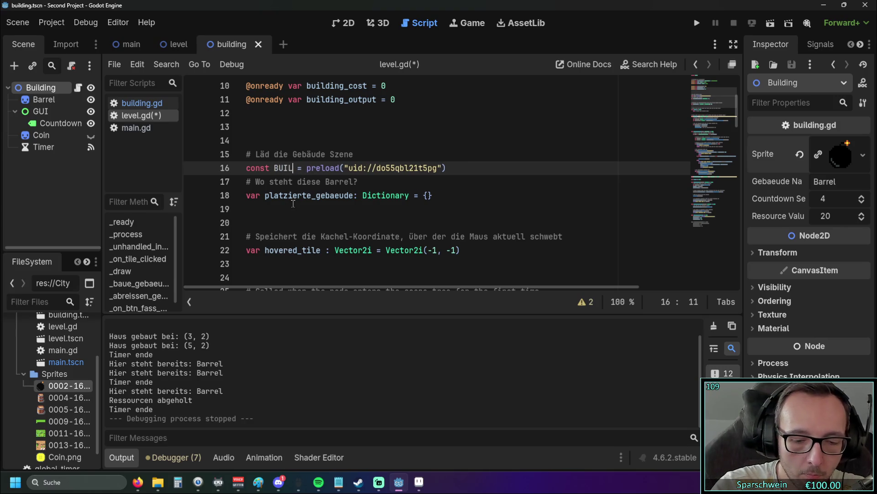
{"action": "type", "text": "G"}
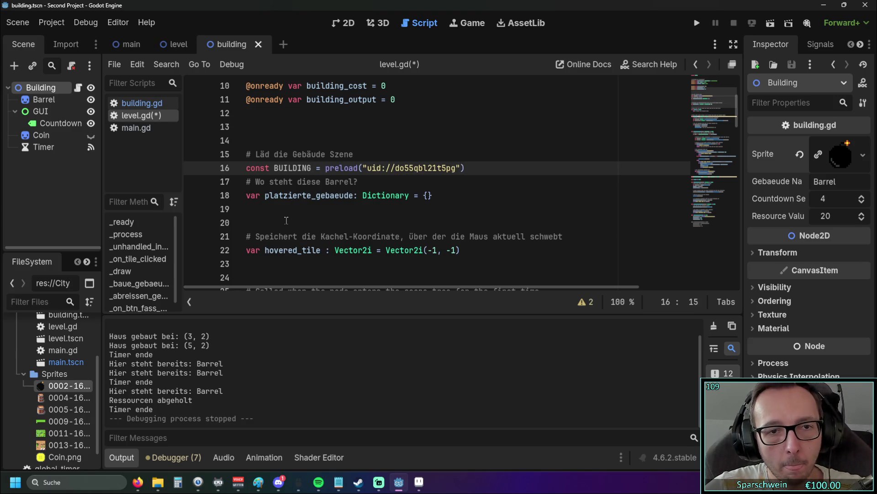
{"action": "left_click", "coordinate": [287, 221]}
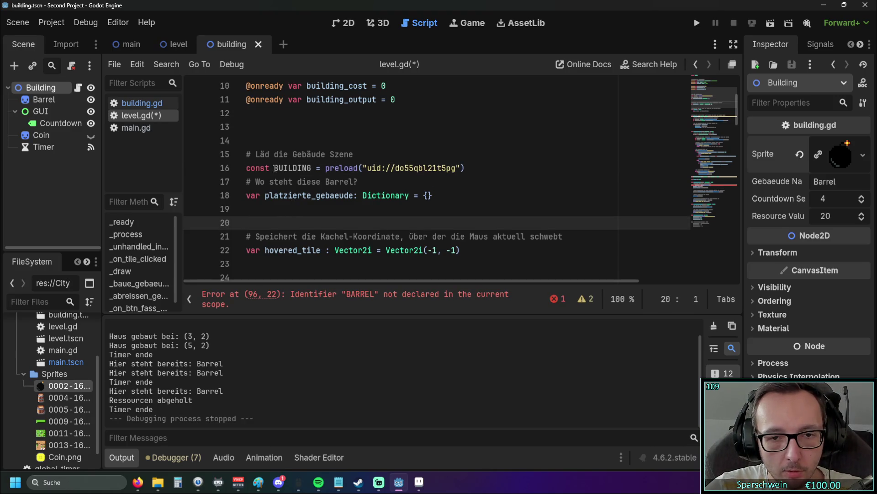
Instantiate BUILDING on line 96 to clear the error, then run the project
{"action": "double_click", "coordinate": [274, 168]}
{"action": "scroll", "coordinate": [327, 182], "scroll_direction": "down", "scroll_amount": 15}
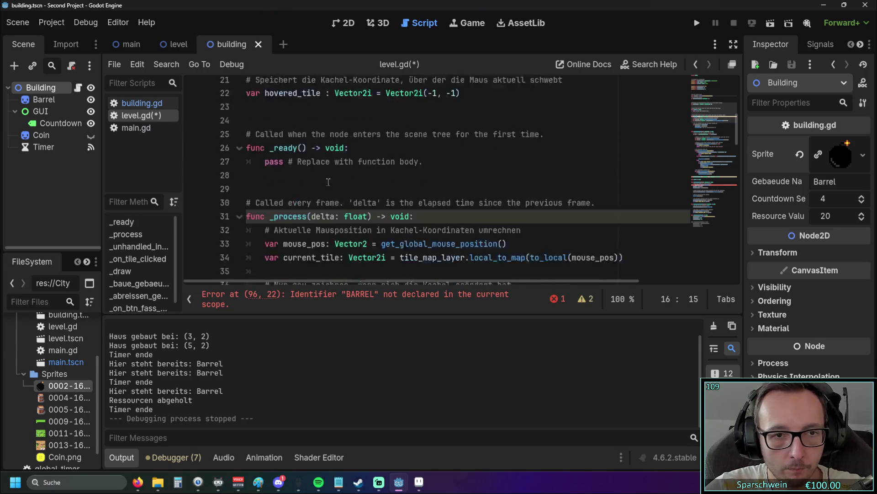
{"action": "scroll", "coordinate": [327, 182], "scroll_direction": "down", "scroll_amount": 6}
{"action": "double_click", "coordinate": [363, 154]}
{"action": "left_click", "coordinate": [382, 154]}
{"action": "left_click", "coordinate": [389, 173]}
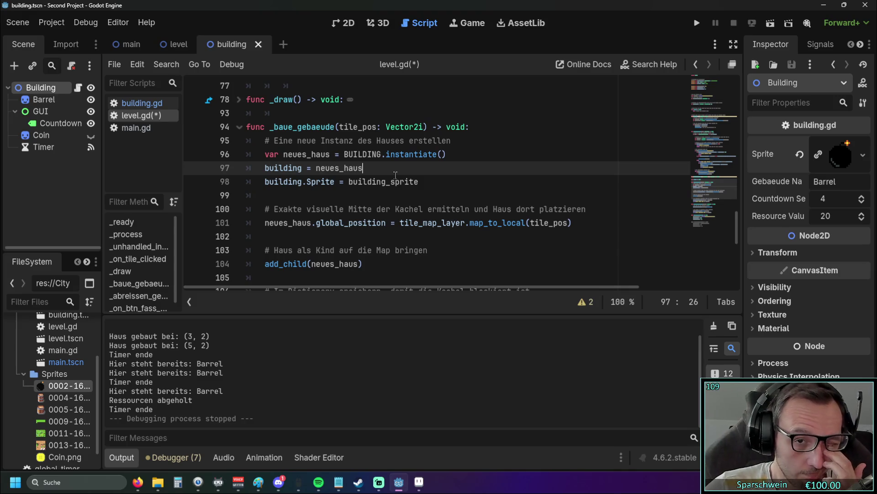
{"action": "left_click", "coordinate": [697, 23]}
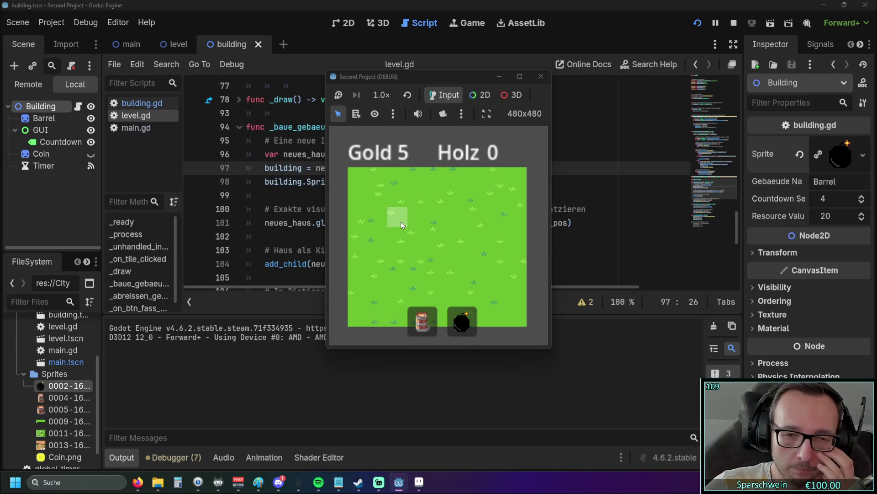
Restart the game after its crash and select the barrel to build
{"action": "left_click", "coordinate": [401, 221]}
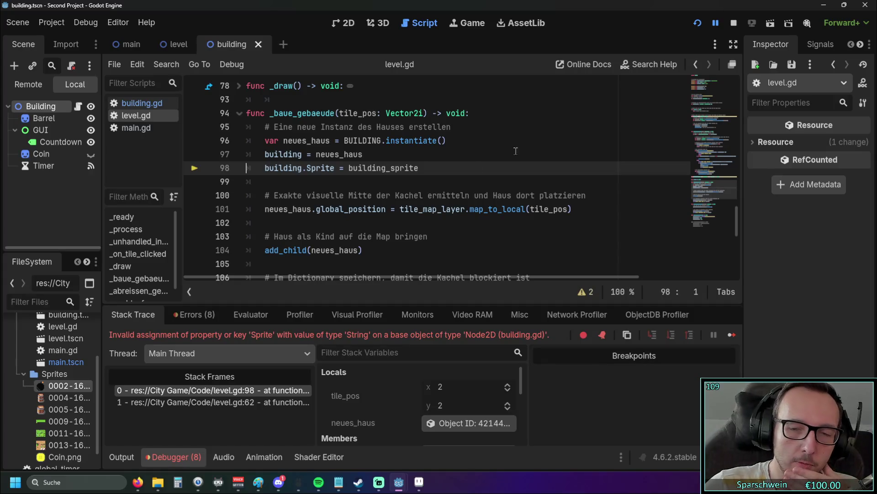
{"action": "left_click", "coordinate": [698, 23]}
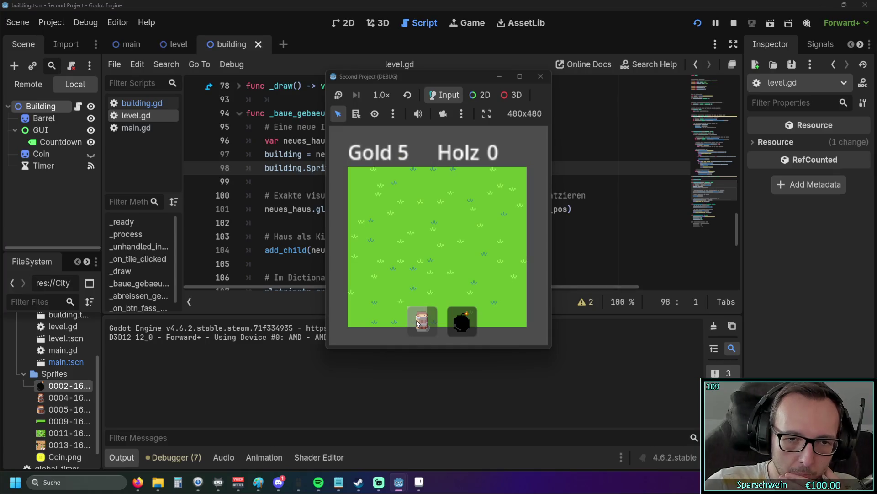
{"action": "left_click", "coordinate": [418, 323]}
Place barrels at tiles (2,2), (3,2), (4,2), (2,4), (3,4), (4,4), then close the game
{"action": "left_click", "coordinate": [405, 221]}
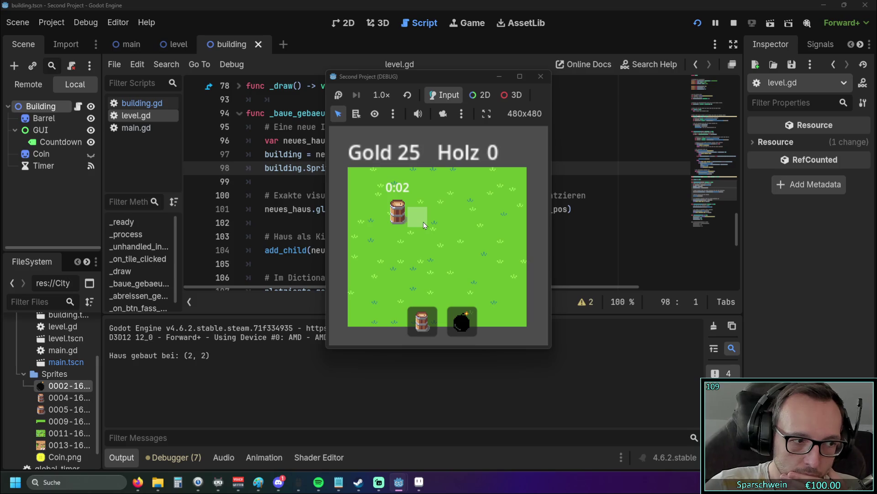
{"action": "left_click", "coordinate": [423, 221]}
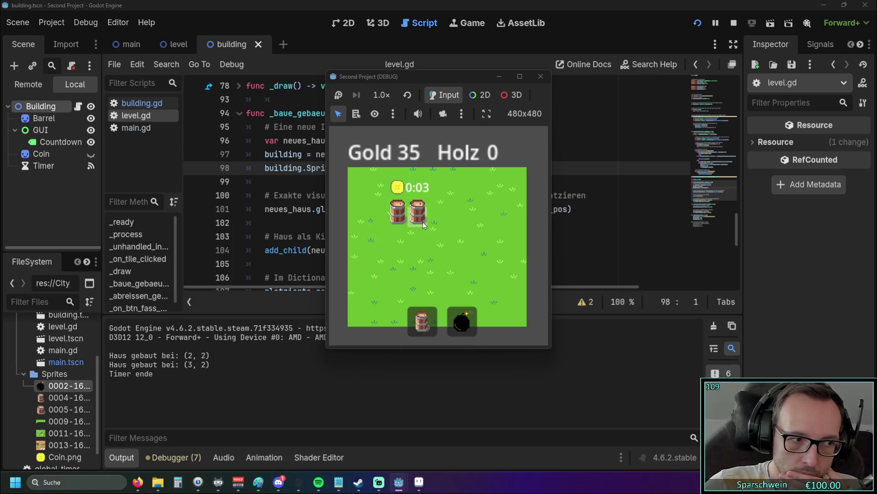
{"action": "left_click", "coordinate": [437, 222]}
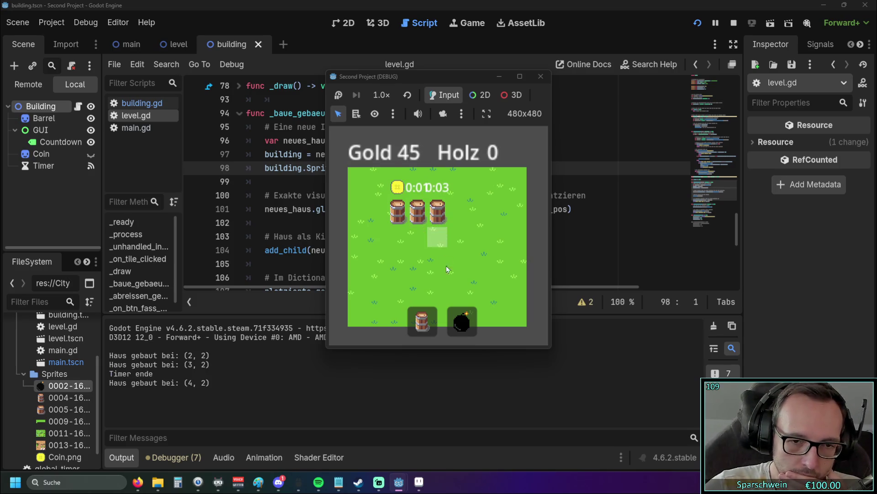
{"action": "left_click", "coordinate": [400, 262]}
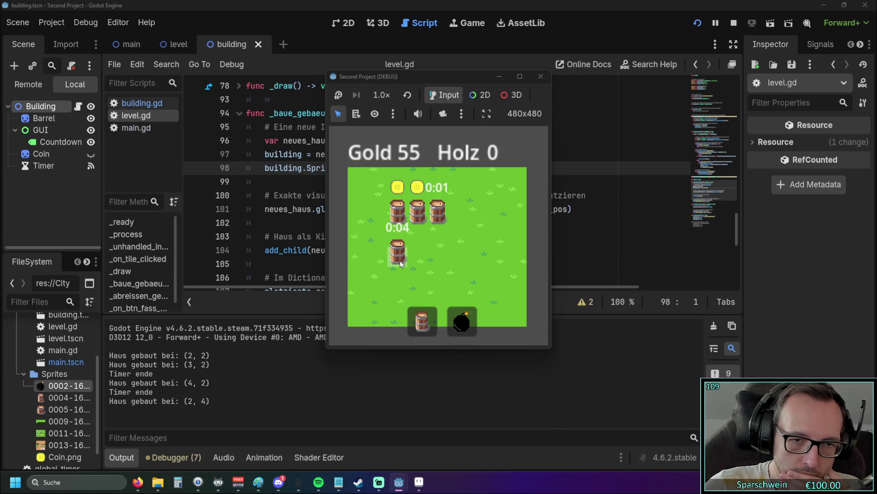
{"action": "left_click", "coordinate": [418, 262]}
{"action": "left_click", "coordinate": [437, 259]}
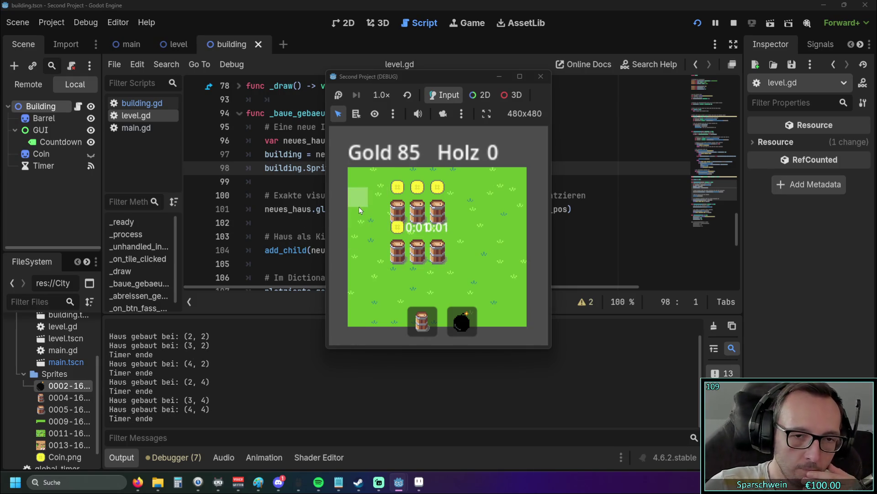
{"action": "left_click", "coordinate": [537, 85]}
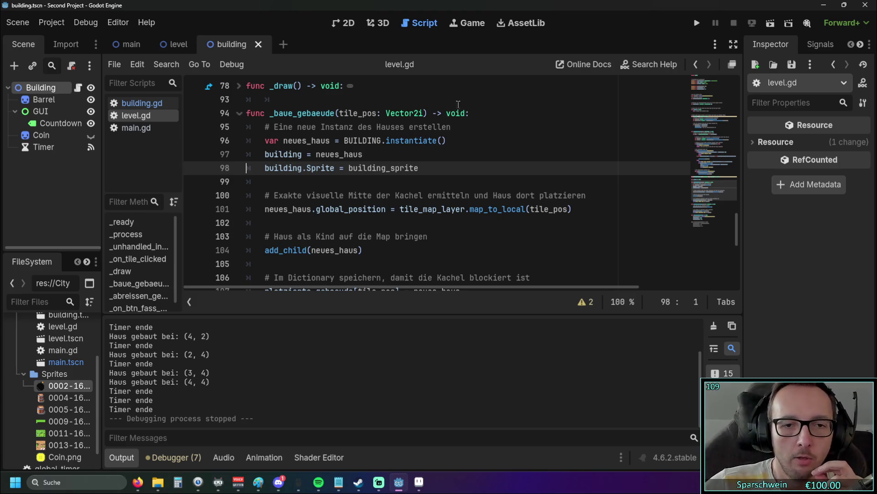
Review the barrel cost lines, run the game, and restart it after the crash
{"action": "scroll", "coordinate": [411, 173], "scroll_direction": "down", "scroll_amount": 7}
{"action": "scroll", "coordinate": [375, 220], "scroll_direction": "up", "scroll_amount": 2}
{"action": "left_click_drag", "start_coordinate": [358, 237], "coordinate": [312, 222]}
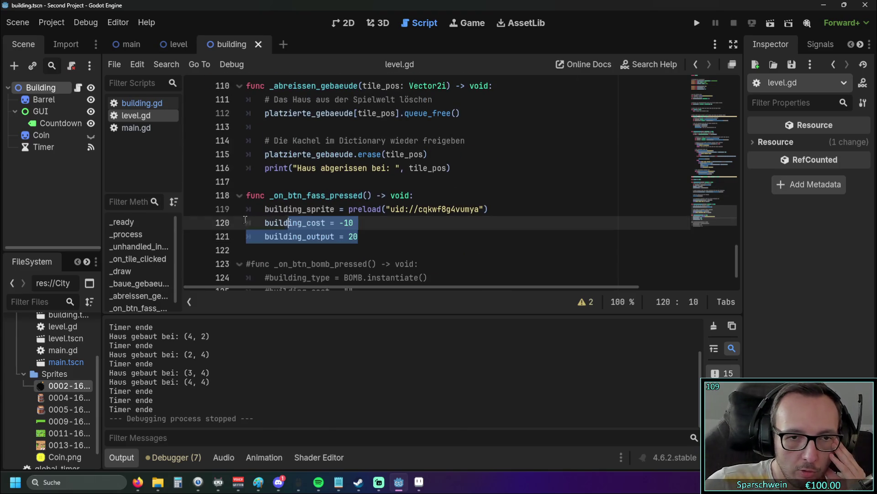
{"action": "left_click", "coordinate": [391, 236]}
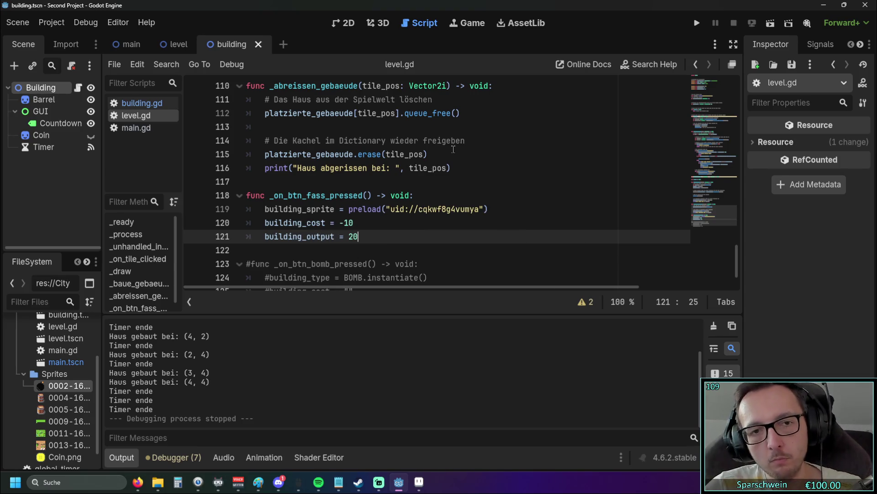
{"action": "left_click", "coordinate": [697, 23]}
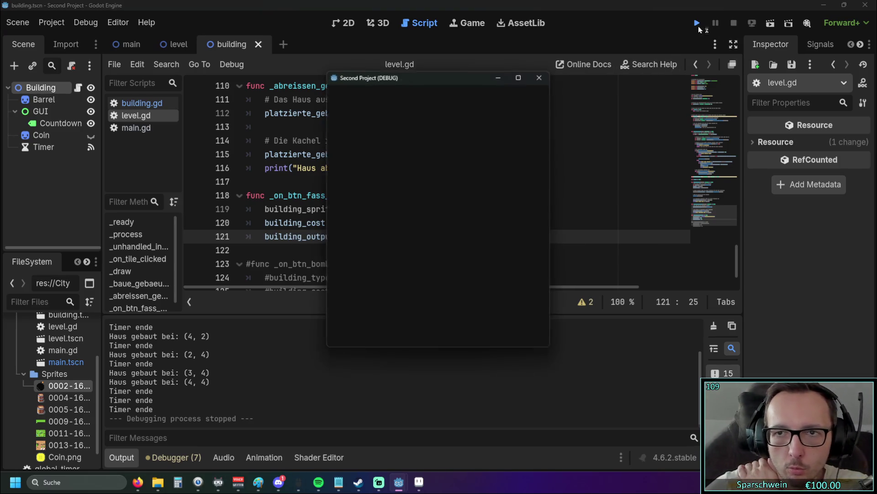
{"action": "left_click", "coordinate": [411, 218]}
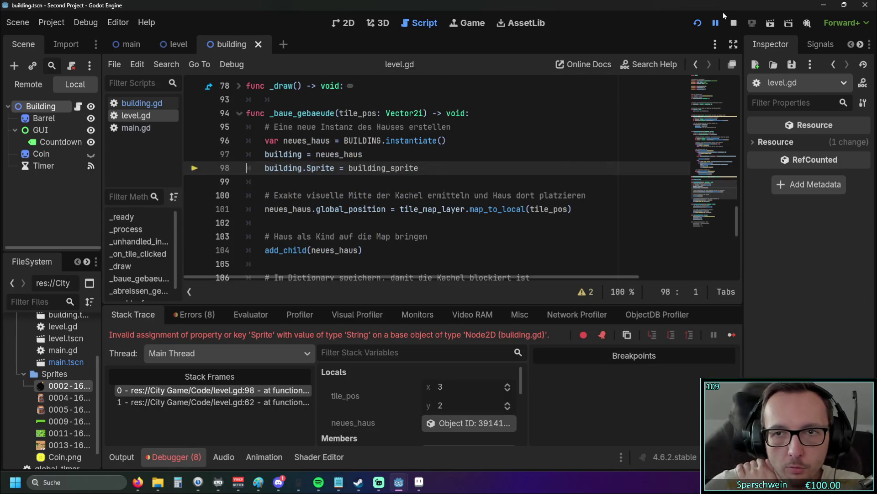
{"action": "left_click", "coordinate": [697, 24]}
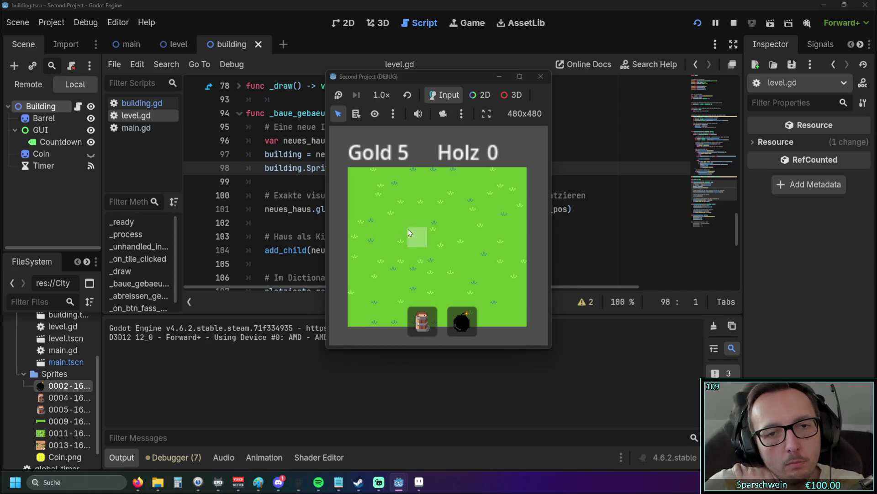
Place barrels at tiles (2,2) and (3,2), reaching Gold 35, then close the game
{"action": "left_click", "coordinate": [403, 224]}
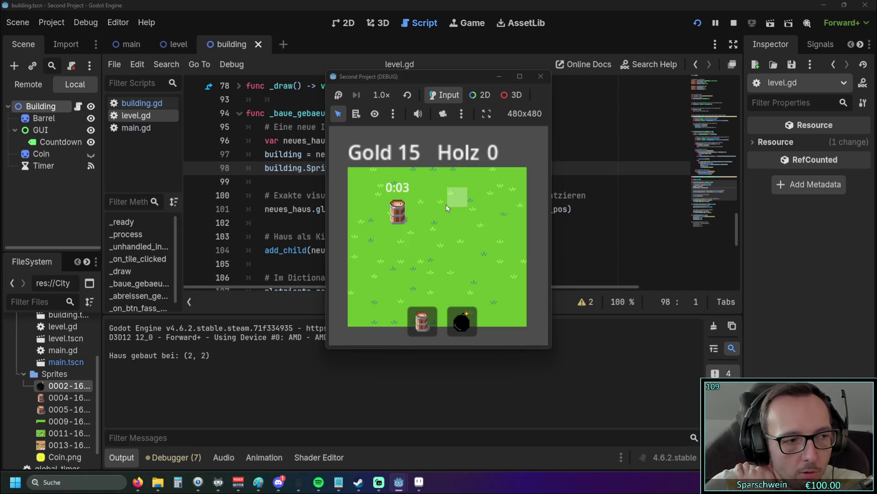
{"action": "left_click", "coordinate": [419, 217]}
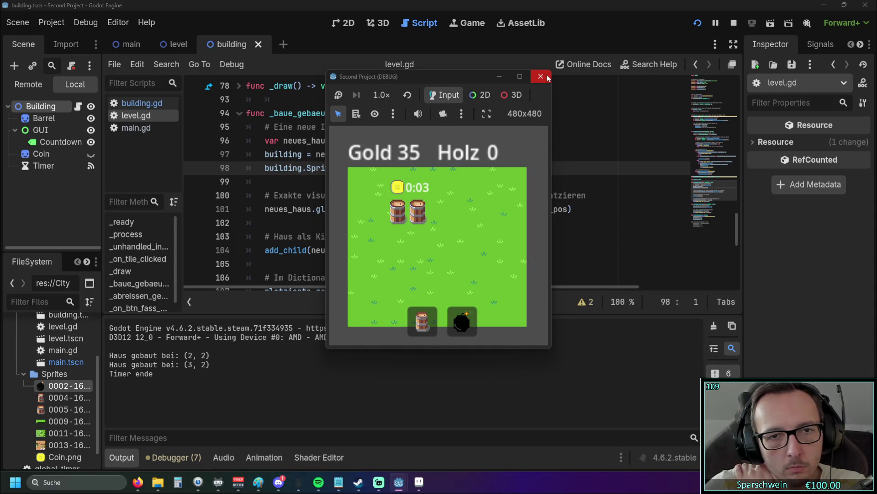
{"action": "left_click", "coordinate": [541, 76]}
{"action": "scroll", "coordinate": [436, 181], "scroll_direction": "down", "scroll_amount": 7}
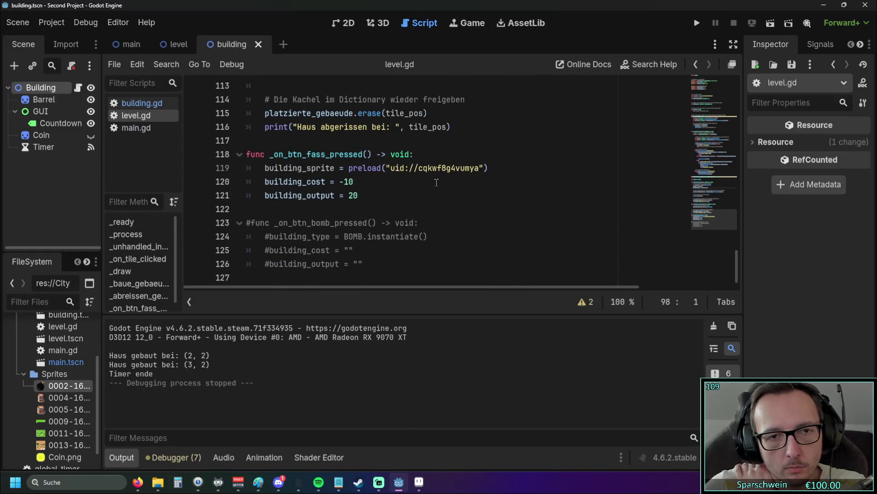
Uncomment the _on_btn_bomb_pressed handler block with Ctrl+K
{"action": "scroll", "coordinate": [436, 182], "scroll_direction": "up", "scroll_amount": 1}
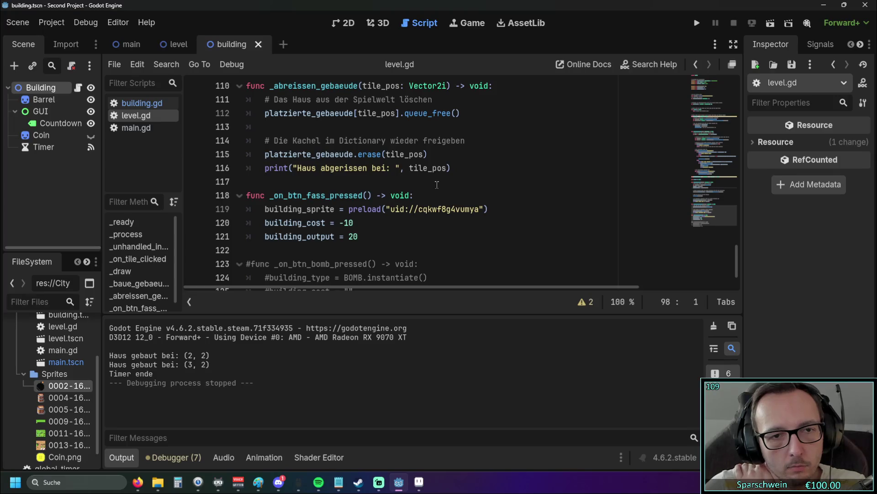
{"action": "scroll", "coordinate": [437, 185], "scroll_direction": "up", "scroll_amount": 18}
{"action": "scroll", "coordinate": [437, 185], "scroll_direction": "up", "scroll_amount": 2}
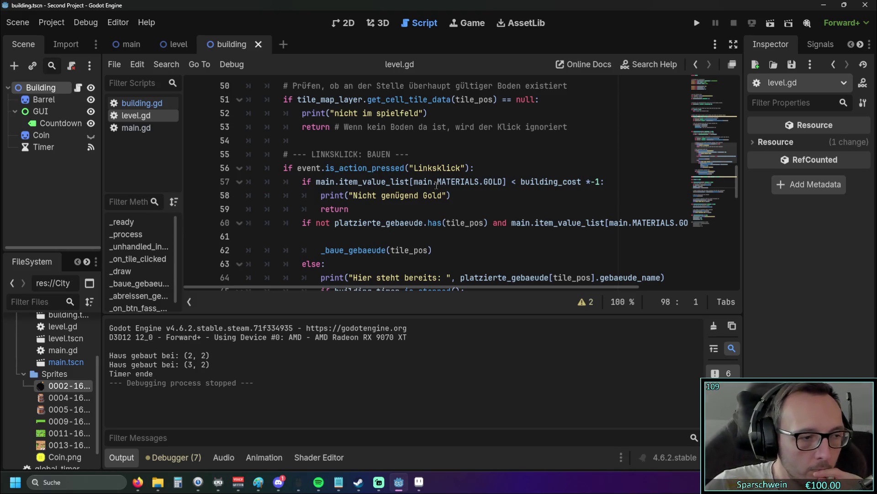
{"action": "scroll", "coordinate": [436, 184], "scroll_direction": "down", "scroll_amount": 5}
{"action": "scroll", "coordinate": [434, 183], "scroll_direction": "down", "scroll_amount": 12}
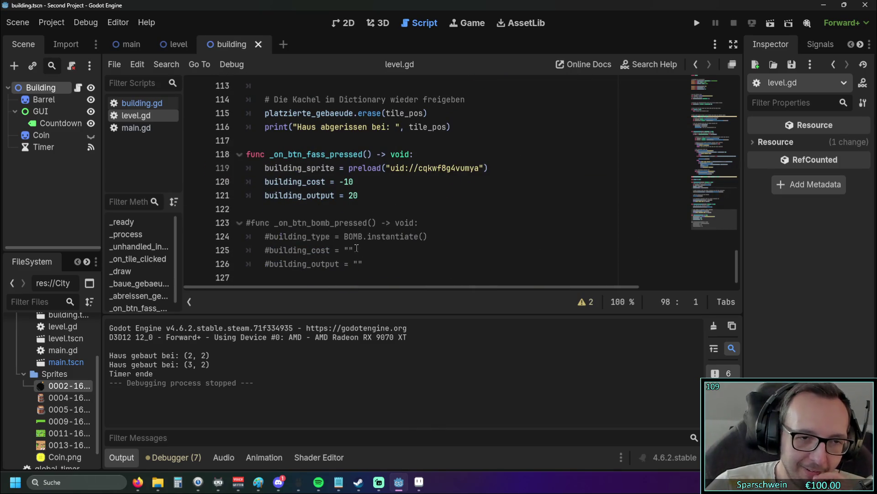
{"action": "left_click_drag", "start_coordinate": [370, 273], "coordinate": [242, 214]}
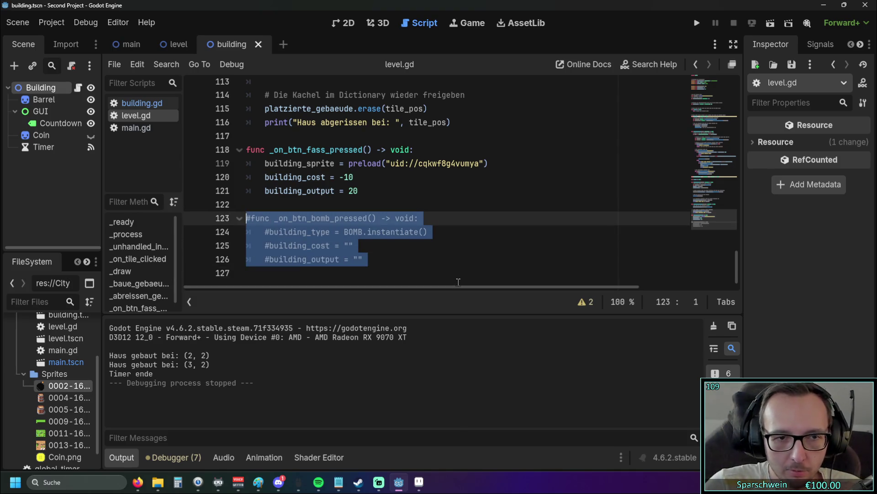
{"action": "key", "text": "ctrl+k"}
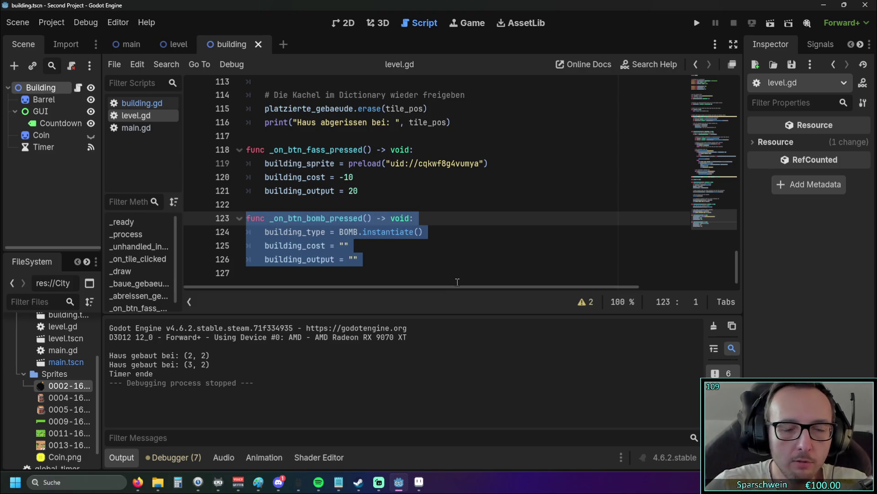
{"action": "left_click", "coordinate": [386, 263]}
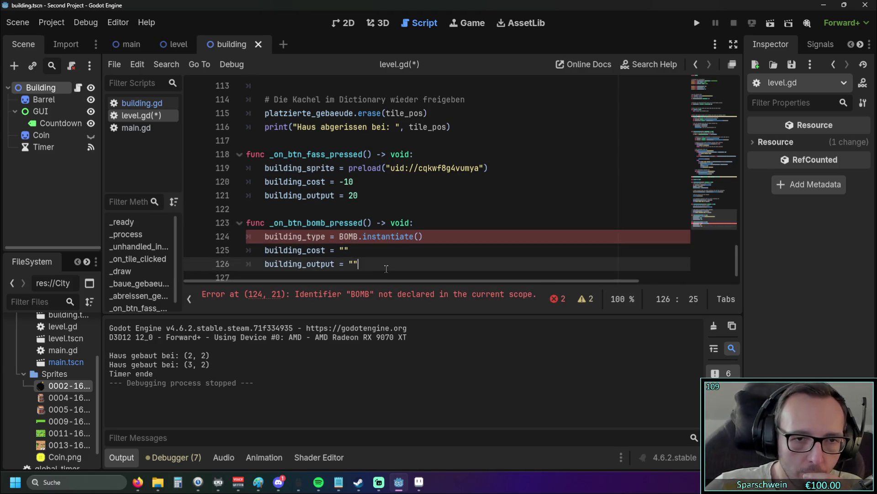
Replace BOMB.instantiate() on line 124 with a preload of the bomb sprite file
{"action": "scroll", "coordinate": [393, 249], "scroll_direction": "down", "scroll_amount": 1}
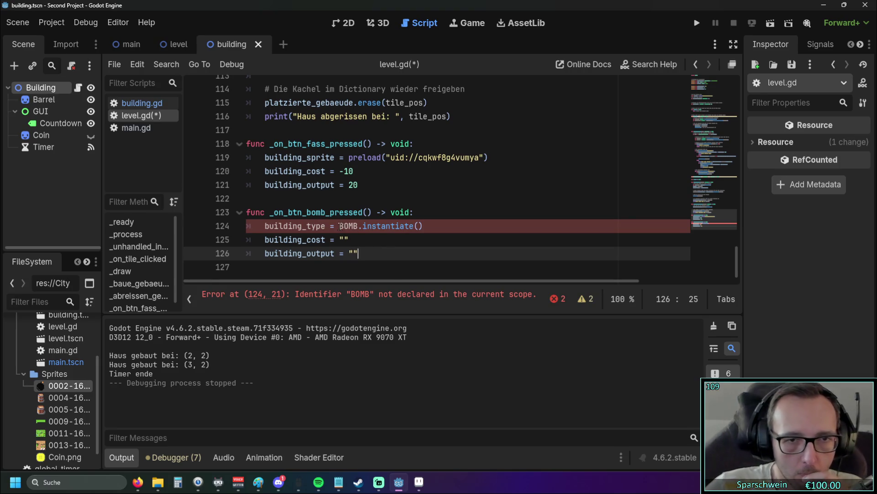
{"action": "left_click_drag", "start_coordinate": [340, 226], "coordinate": [423, 225]}
{"action": "key", "text": "BackSpace"}
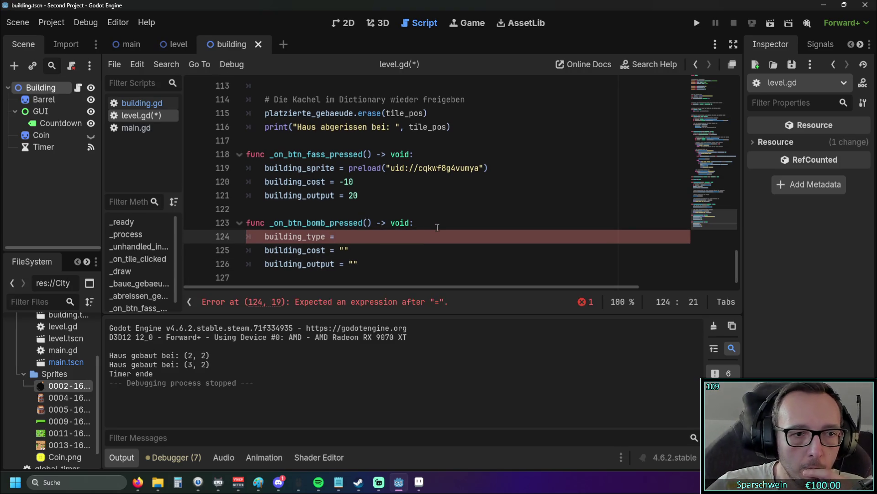
{"action": "scroll", "coordinate": [132, 274], "scroll_direction": "down", "scroll_amount": 1}
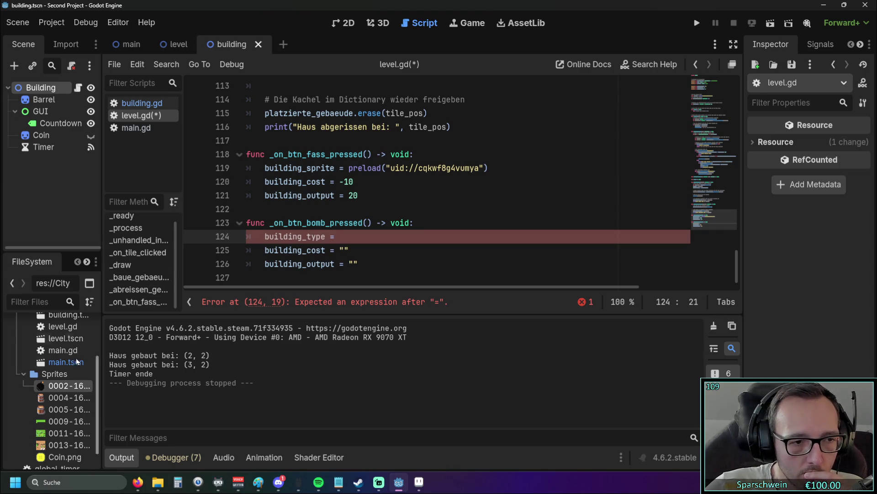
{"action": "mouse_move", "coordinate": [57, 385]}
{"action": "left_mouse_down"}
{"action": "mouse_move", "coordinate": [126, 384]}
{"action": "mouse_move", "coordinate": [375, 236]}
{"action": "mouse_move", "coordinate": [350, 236]}
{"action": "left_mouse_up"}
{"action": "left_click", "coordinate": [378, 259]}
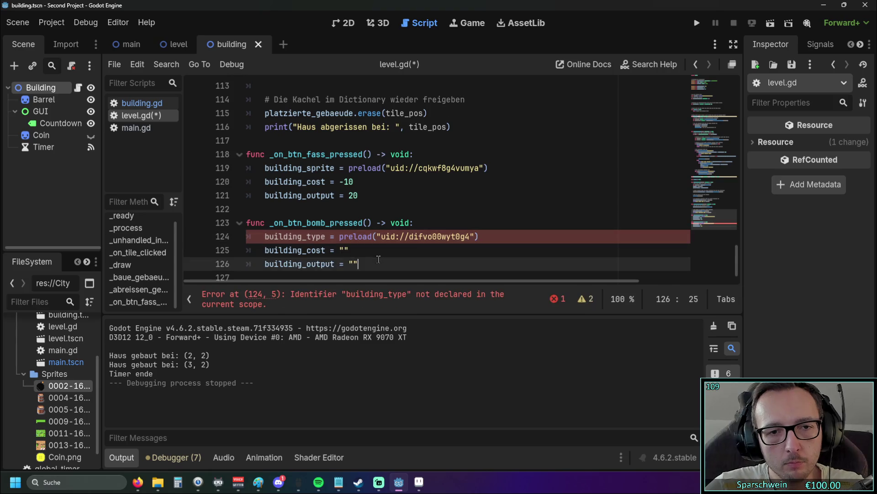
{"action": "scroll", "coordinate": [377, 260], "scroll_direction": "down", "scroll_amount": 1}
Set the bomb's cost value to -20
{"action": "left_click", "coordinate": [345, 240]}
{"action": "double_click", "coordinate": [351, 239]}
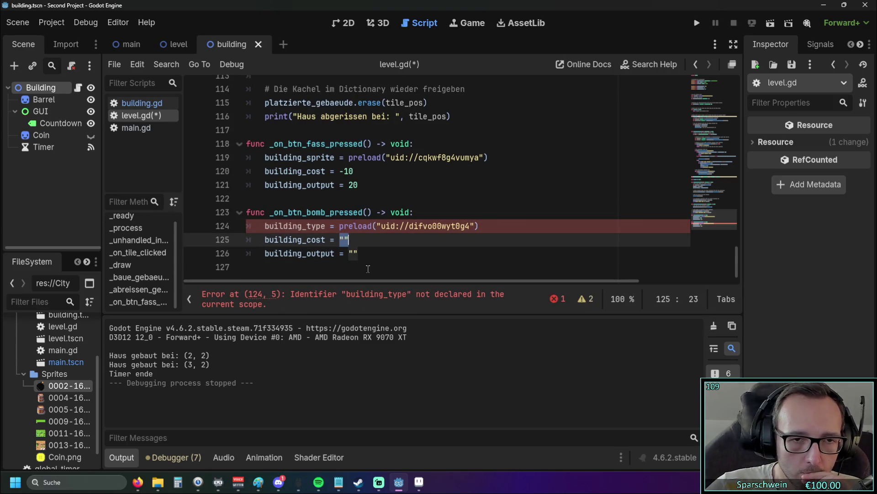
{"action": "type", "text": "-50"}
{"action": "key", "text": "BackSpace"}
{"action": "key", "text": "BackSpace"}
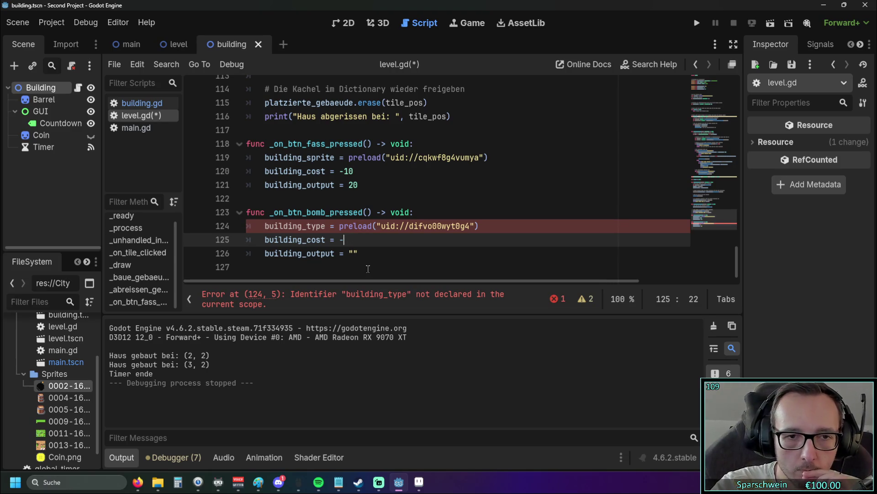
{"action": "scroll", "coordinate": [368, 269], "scroll_direction": "up", "scroll_amount": 1}
{"action": "type", "text": "20"}
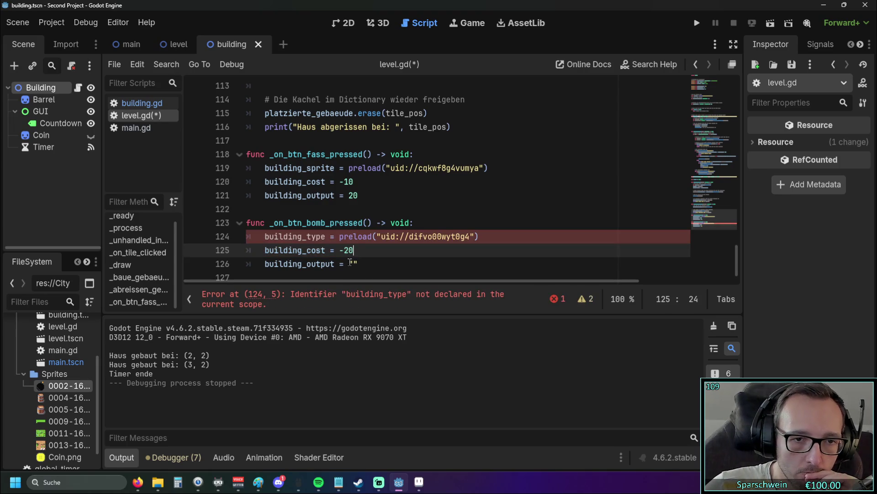
Rename building_type to building_sprite in the bomb handler
{"action": "double_click", "coordinate": [351, 263]}
{"action": "mouse_move", "coordinate": [446, 237]}
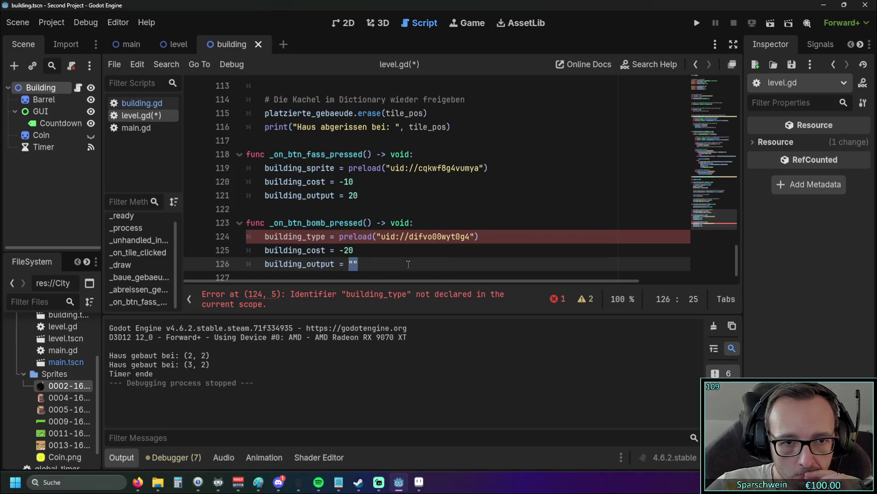
{"action": "double_click", "coordinate": [310, 169]}
{"action": "key", "text": "ctrl+c"}
{"action": "double_click", "coordinate": [316, 236]}
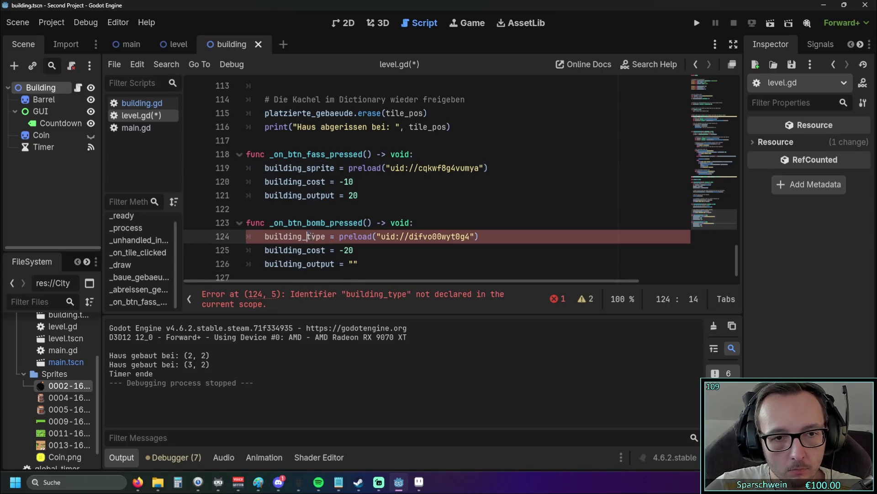
{"action": "key", "text": "ctrl+v"}
Set the bomb's output to 100 and launch the game to test
{"action": "left_click", "coordinate": [349, 265]}
{"action": "double_click", "coordinate": [349, 265]}
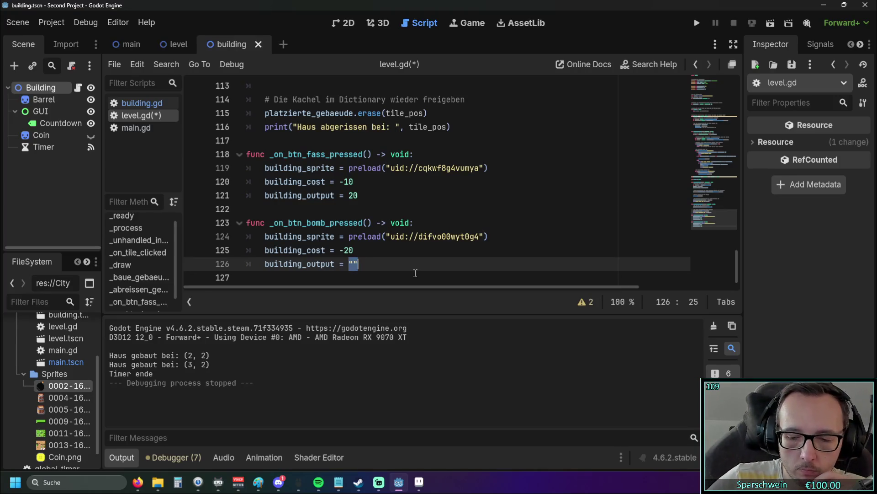
{"action": "type", "text": "100"}
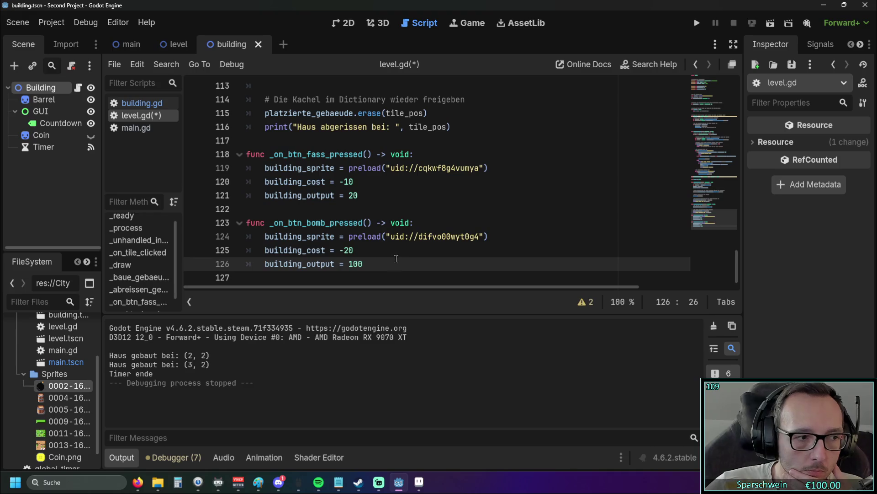
{"action": "left_click", "coordinate": [393, 254]}
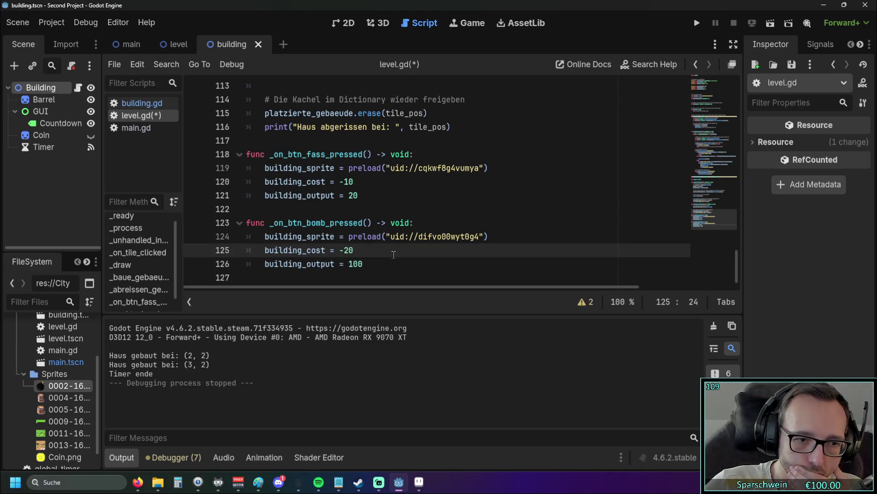
{"action": "left_click", "coordinate": [697, 23]}
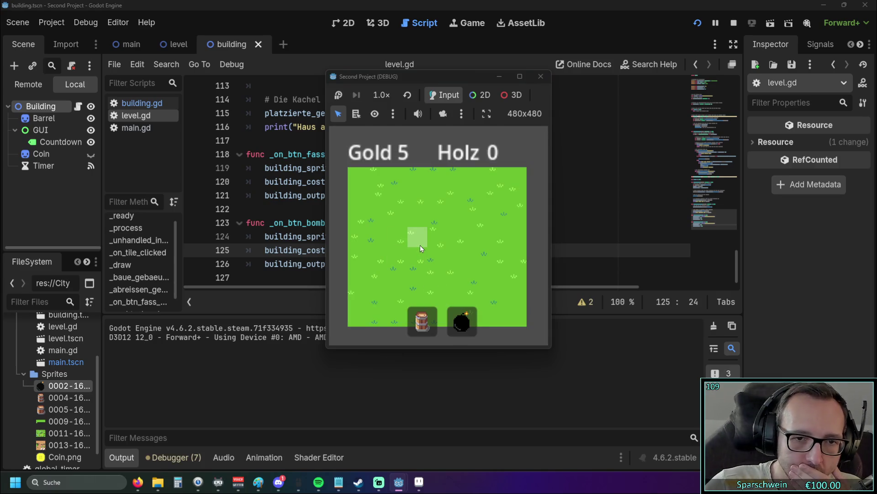
Place a bomb on the grass tile and collect the coins it produces
{"action": "left_click", "coordinate": [421, 245]}
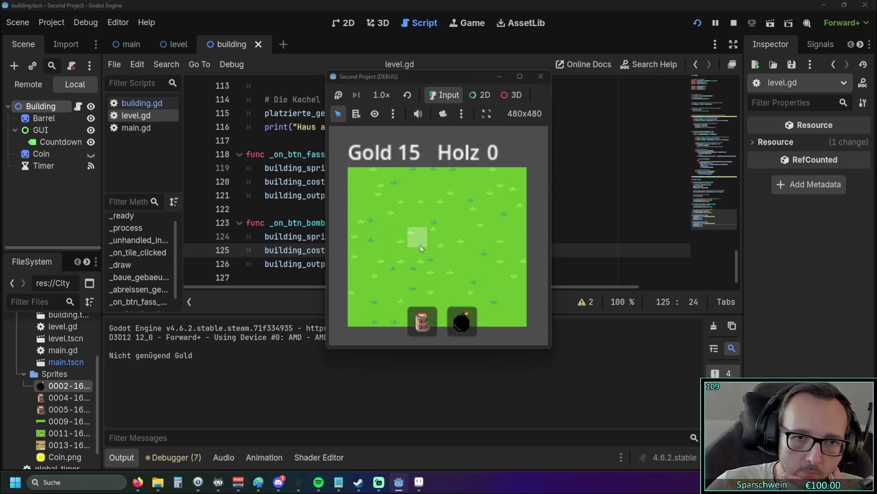
{"action": "left_click", "coordinate": [421, 245]}
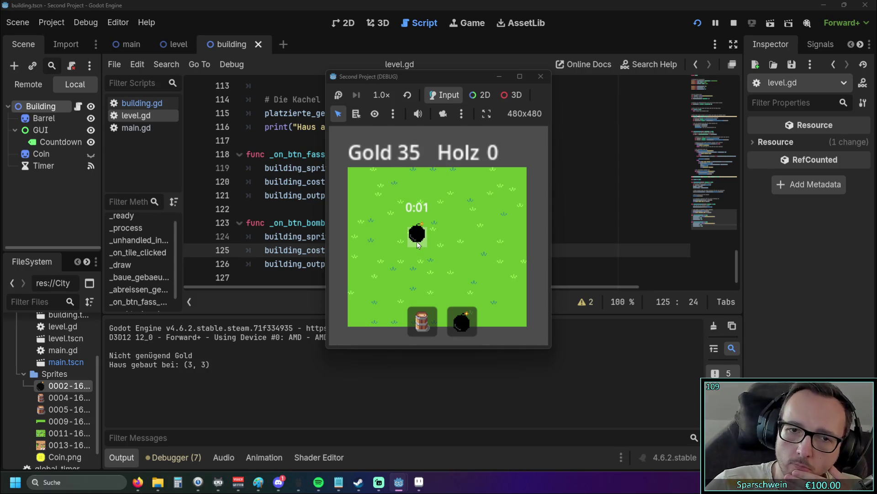
{"action": "left_click", "coordinate": [420, 239]}
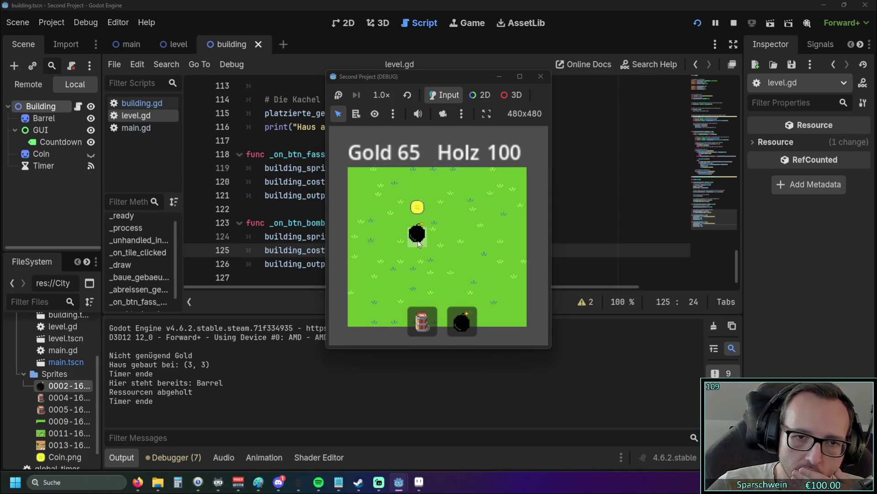
{"action": "left_click", "coordinate": [420, 243]}
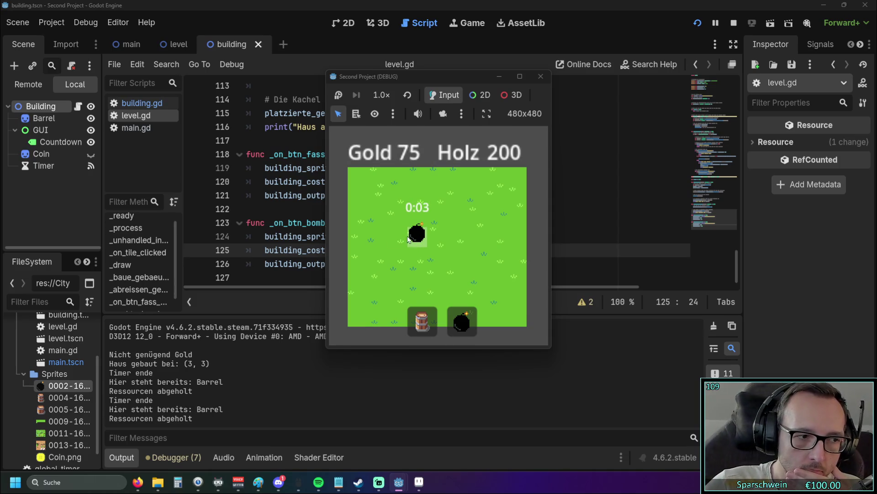
Switch to barrels, place two beside the bomb, and collect their wood
{"action": "left_click", "coordinate": [423, 327]}
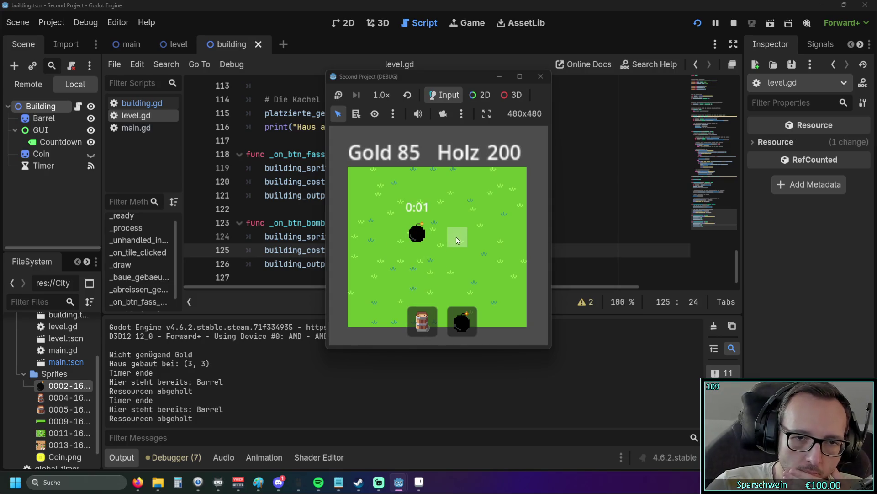
{"action": "left_click", "coordinate": [456, 237]}
{"action": "left_click", "coordinate": [420, 236]}
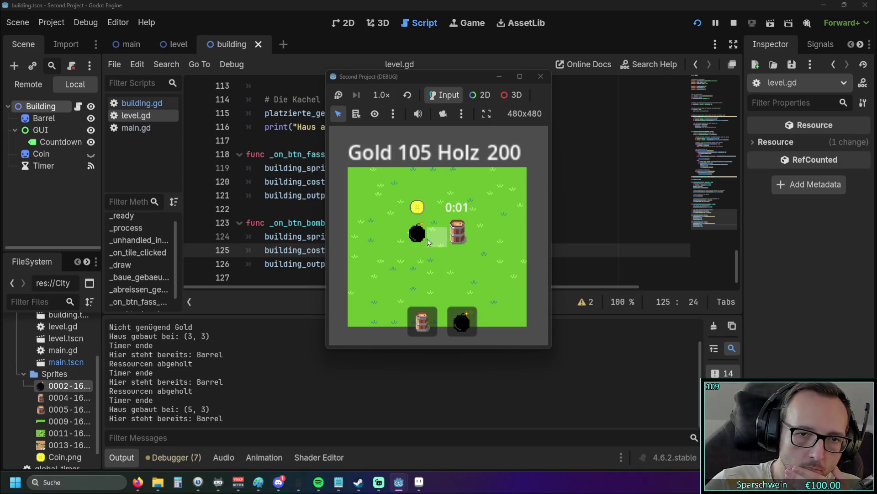
{"action": "left_click", "coordinate": [451, 240]}
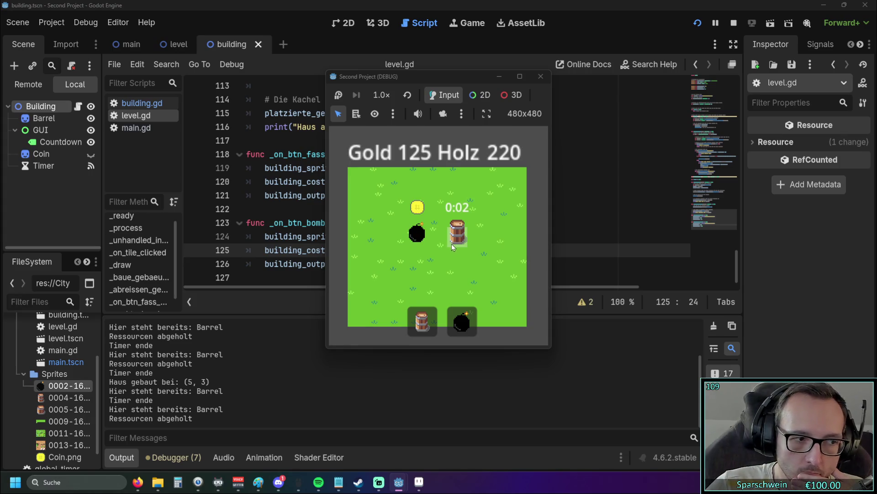
{"action": "left_click", "coordinate": [448, 243]}
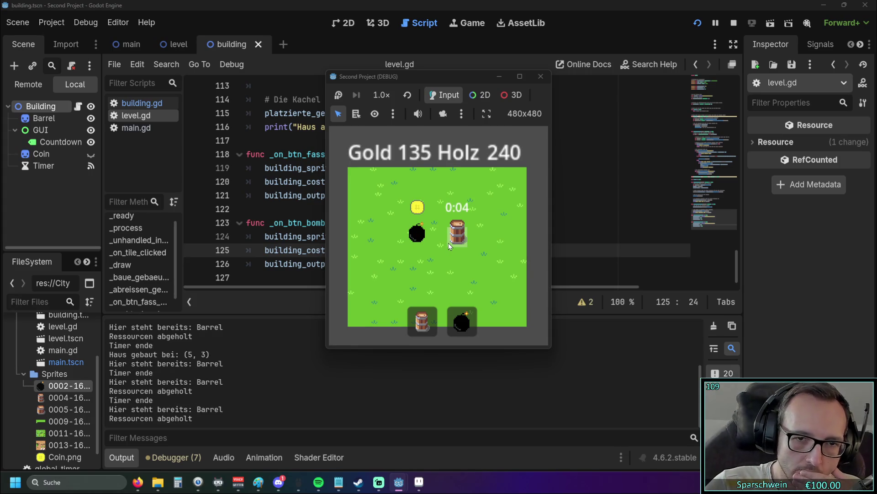
Retry building on the occupied tiles and collect the coin above the barrel
{"action": "left_click", "coordinate": [421, 243]}
{"action": "left_click", "coordinate": [421, 244]}
{"action": "left_click", "coordinate": [421, 243]}
{"action": "left_click", "coordinate": [421, 244]}
{"action": "left_click", "coordinate": [421, 244]}
{"action": "left_click", "coordinate": [421, 243]}
{"action": "left_click", "coordinate": [421, 243]}
{"action": "left_click", "coordinate": [420, 243]}
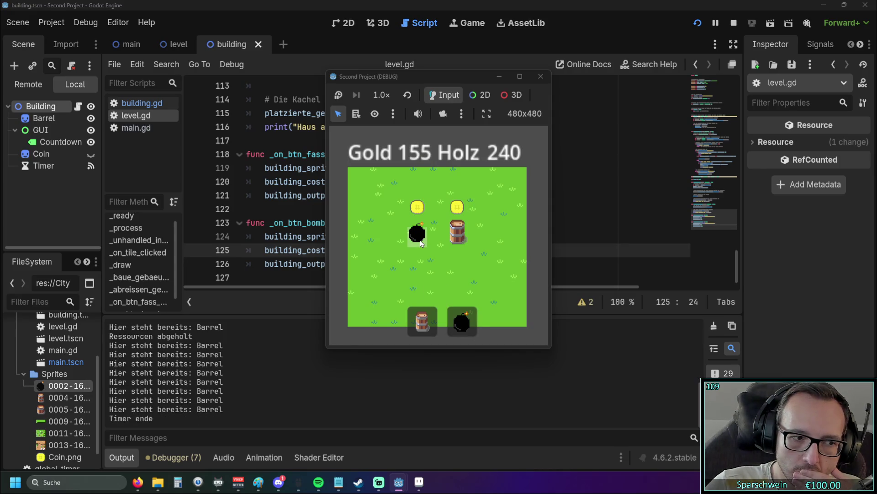
{"action": "left_click", "coordinate": [419, 237]}
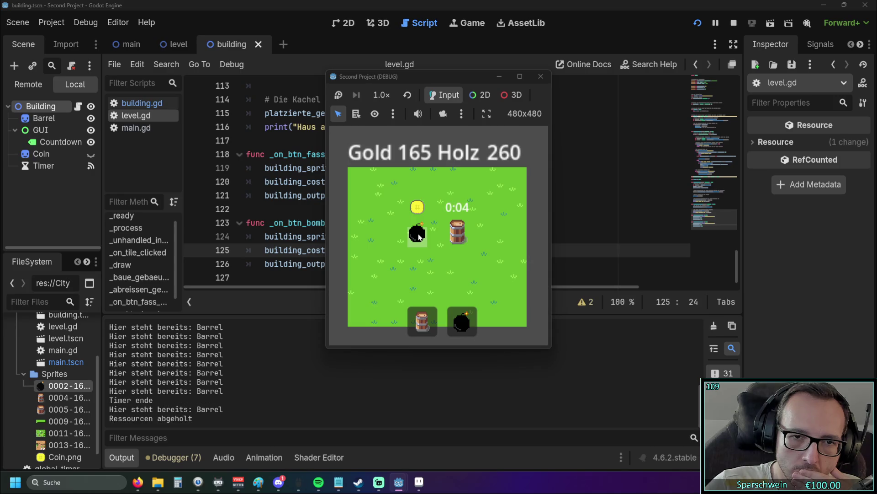
{"action": "left_click", "coordinate": [419, 237]}
{"action": "left_click", "coordinate": [419, 237]}
{"action": "left_click", "coordinate": [418, 240]}
{"action": "left_click", "coordinate": [418, 240]}
{"action": "left_click", "coordinate": [424, 240]}
{"action": "left_click", "coordinate": [424, 240]}
{"action": "left_click", "coordinate": [424, 240]}
{"action": "left_click", "coordinate": [424, 240]}
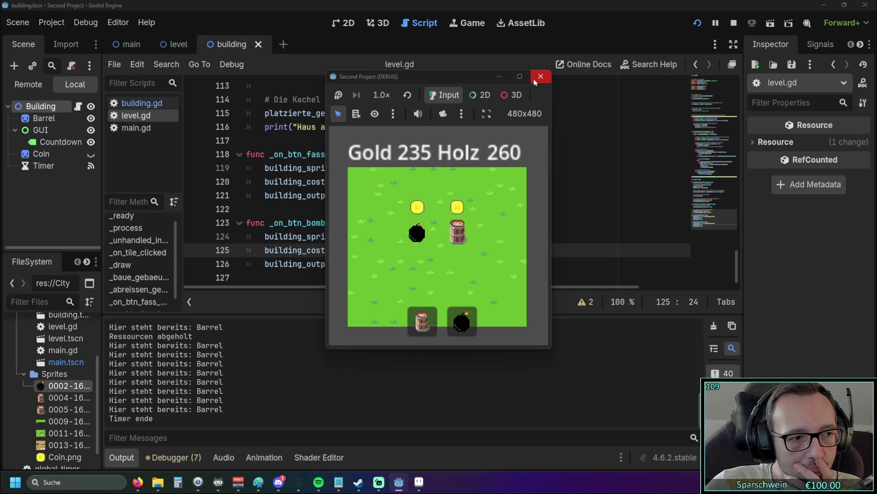
Place more barrels below the bomb, across the grass, and along the top row
{"action": "left_click", "coordinate": [422, 321]}
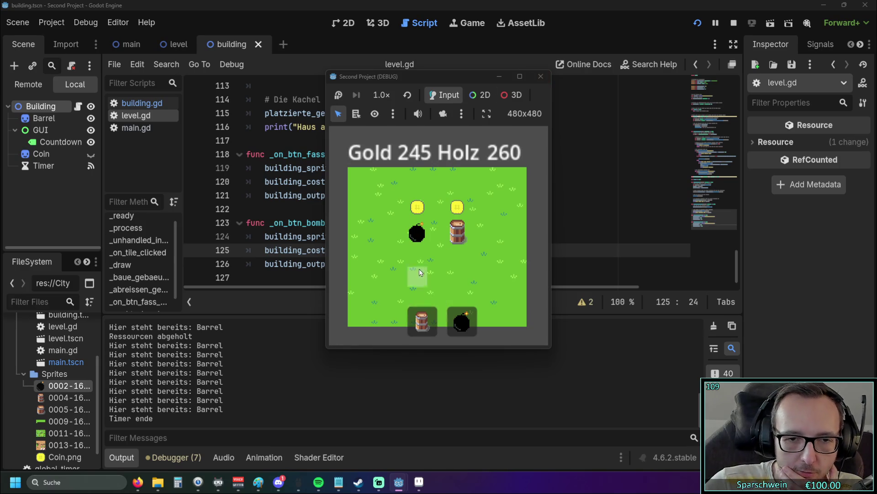
{"action": "left_click", "coordinate": [419, 268]}
{"action": "left_click", "coordinate": [444, 265]}
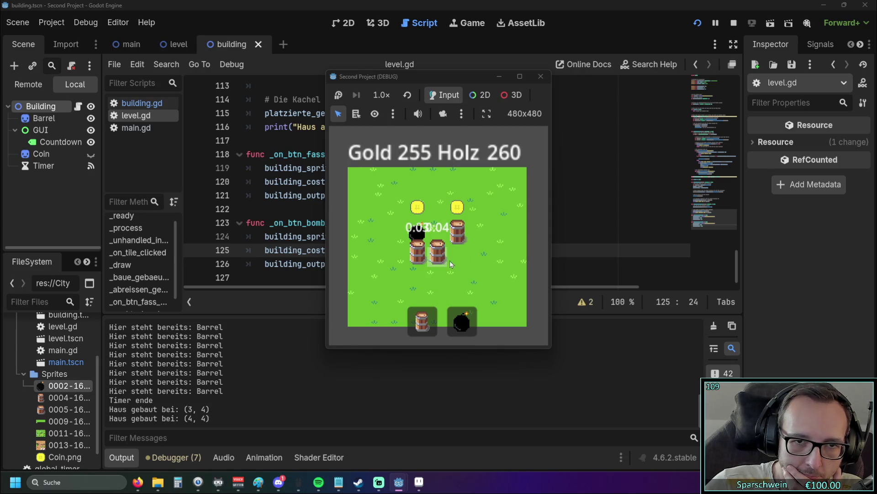
{"action": "left_click", "coordinate": [457, 258]}
{"action": "left_click", "coordinate": [478, 259]}
{"action": "left_click", "coordinate": [477, 216]}
{"action": "left_click", "coordinate": [477, 197]}
{"action": "left_click", "coordinate": [437, 192]}
{"action": "left_click", "coordinate": [398, 192]}
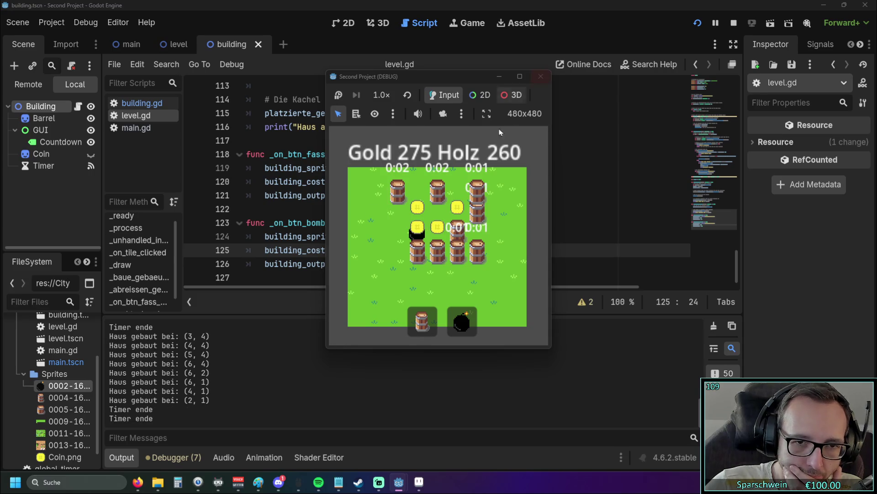
Collect resources from a barrel and close the running game window
{"action": "left_click", "coordinate": [419, 253]}
{"action": "left_click", "coordinate": [421, 256]}
{"action": "left_click", "coordinate": [422, 257]}
{"action": "left_click", "coordinate": [421, 257]}
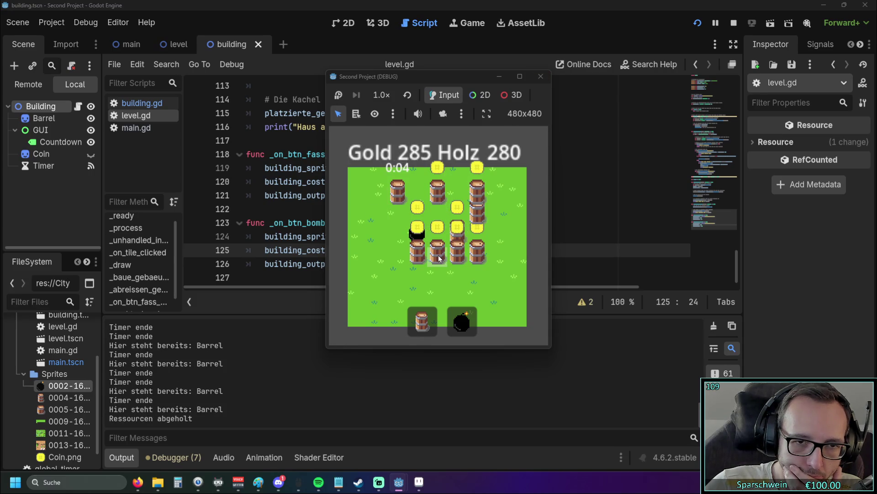
{"action": "left_click", "coordinate": [541, 77]}
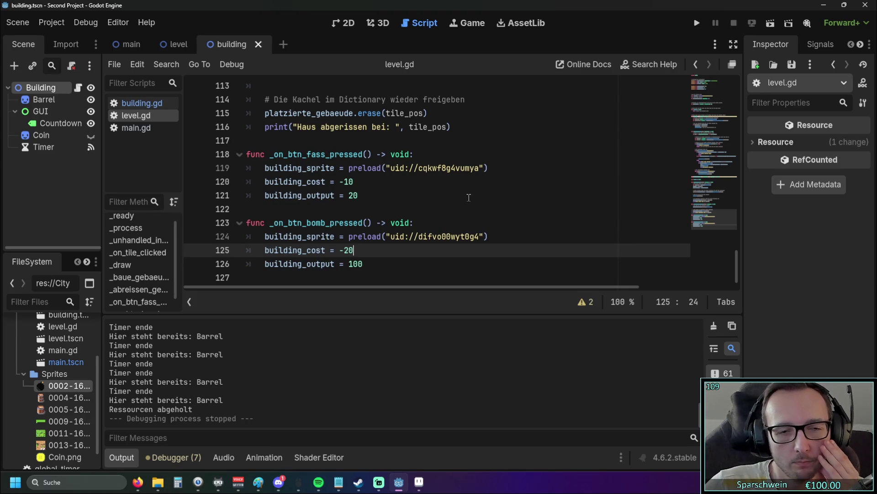
Look over building.gd's variables, then return to level.gd
{"action": "left_click", "coordinate": [143, 106]}
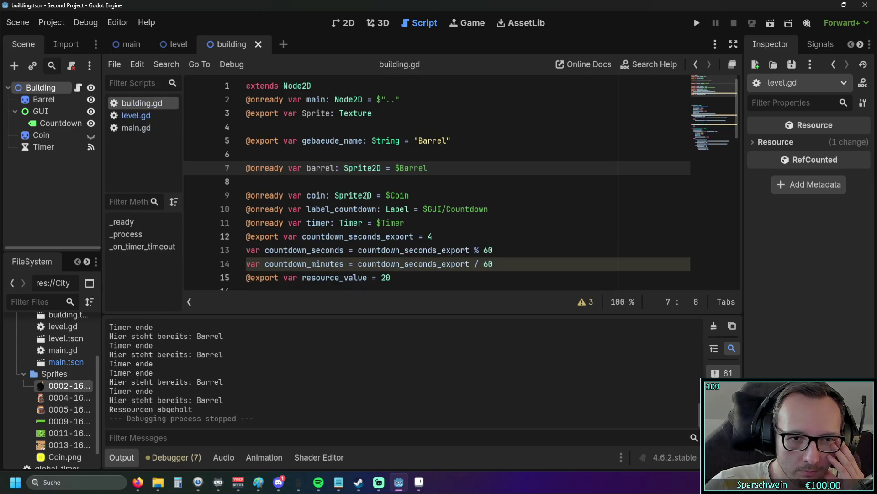
{"action": "scroll", "coordinate": [369, 196], "scroll_direction": "down", "scroll_amount": 9}
{"action": "scroll", "coordinate": [369, 196], "scroll_direction": "down", "scroll_amount": 3}
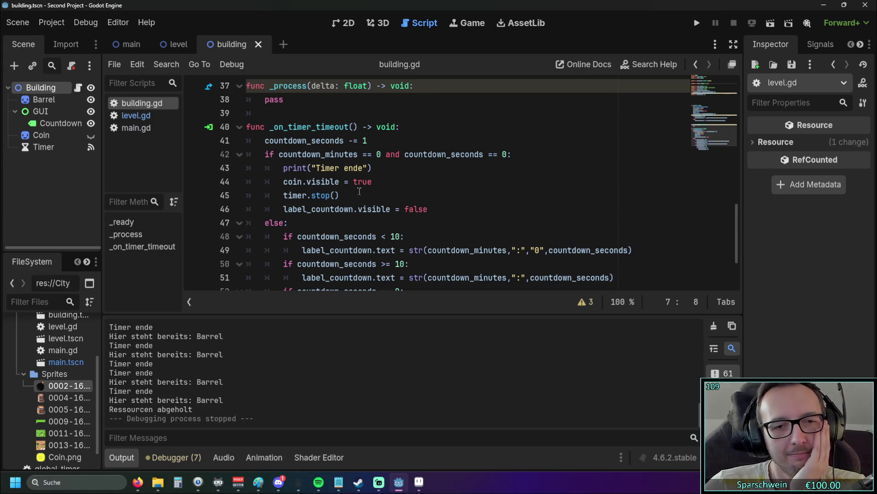
{"action": "scroll", "coordinate": [359, 191], "scroll_direction": "down", "scroll_amount": 2}
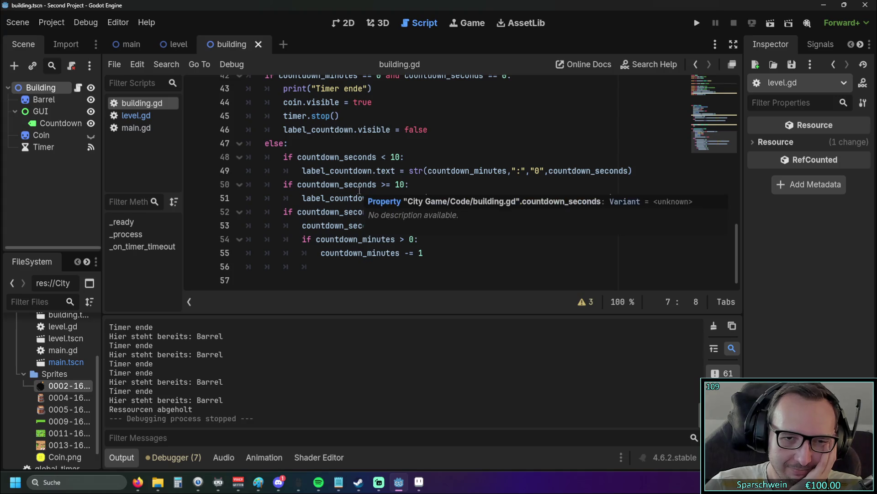
{"action": "scroll", "coordinate": [359, 191], "scroll_direction": "up", "scroll_amount": 1}
{"action": "scroll", "coordinate": [359, 191], "scroll_direction": "up", "scroll_amount": 6}
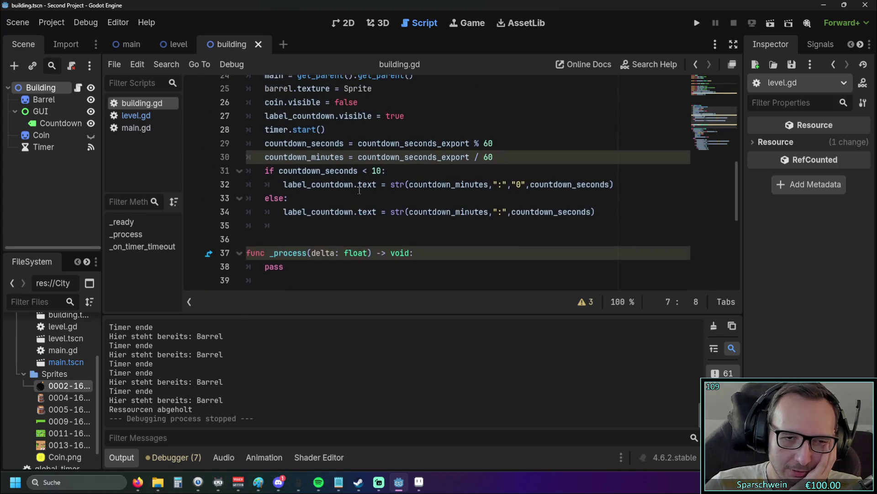
{"action": "left_click", "coordinate": [133, 115]}
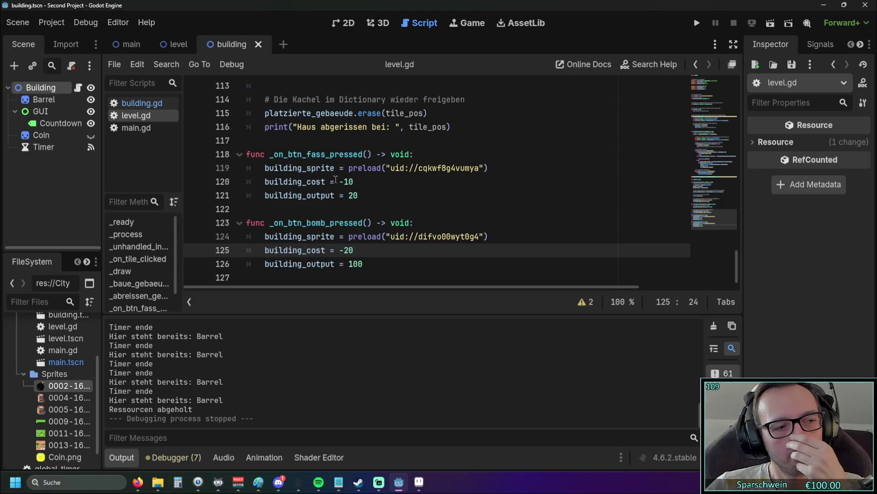
Reopen building.gd to review countdown_seconds_export (4) and resource_value (20), then switch to Aseprite
{"action": "left_click", "coordinate": [141, 103]}
{"action": "scroll", "coordinate": [357, 187], "scroll_direction": "down", "scroll_amount": 2}
{"action": "scroll", "coordinate": [373, 186], "scroll_direction": "up", "scroll_amount": 1}
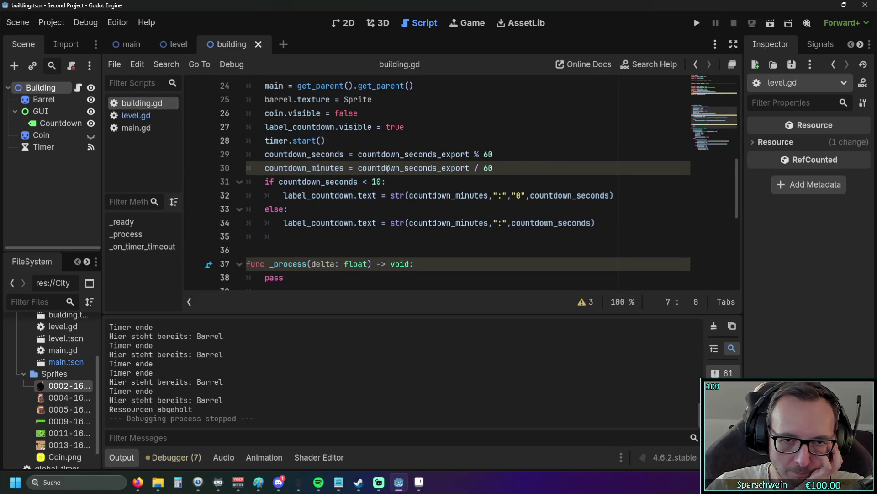
{"action": "scroll", "coordinate": [439, 146], "scroll_direction": "up", "scroll_amount": 1}
{"action": "scroll", "coordinate": [446, 143], "scroll_direction": "up", "scroll_amount": 1}
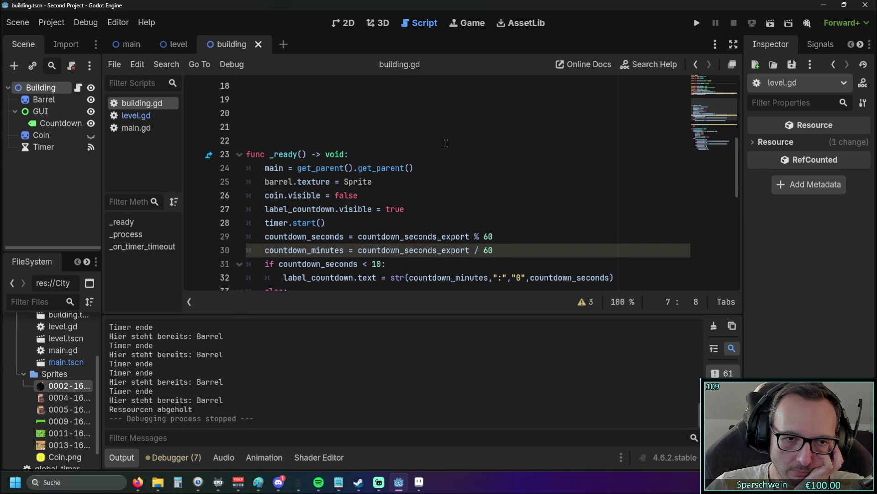
{"action": "scroll", "coordinate": [446, 143], "scroll_direction": "down", "scroll_amount": 3}
{"action": "scroll", "coordinate": [446, 143], "scroll_direction": "up", "scroll_amount": 1}
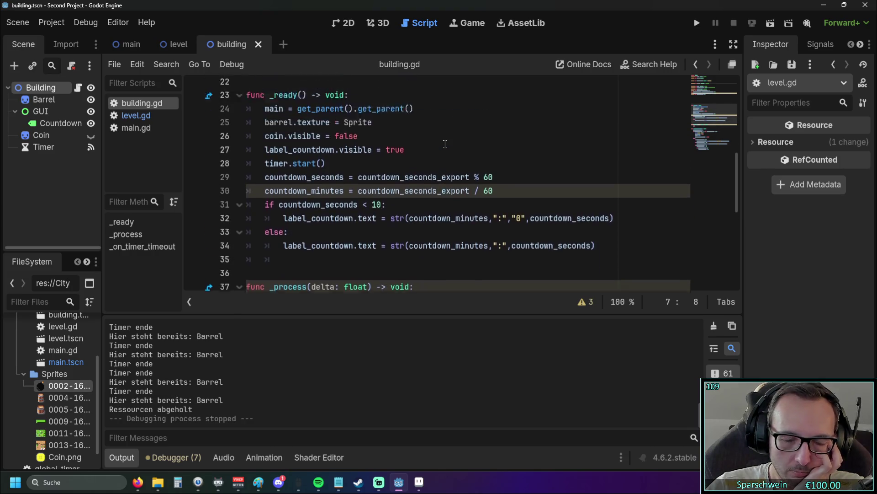
{"action": "scroll", "coordinate": [445, 144], "scroll_direction": "down", "scroll_amount": 5}
{"action": "scroll", "coordinate": [445, 144], "scroll_direction": "up", "scroll_amount": 1}
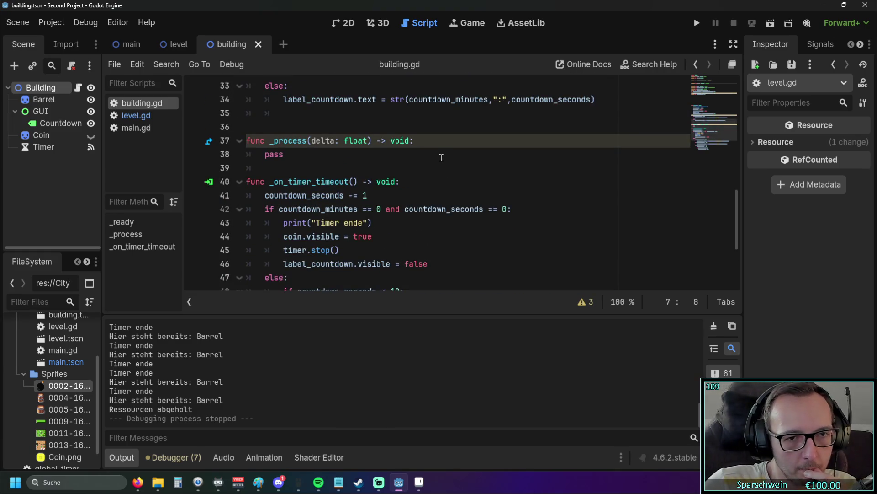
{"action": "scroll", "coordinate": [249, 156], "scroll_direction": "up", "scroll_amount": 8}
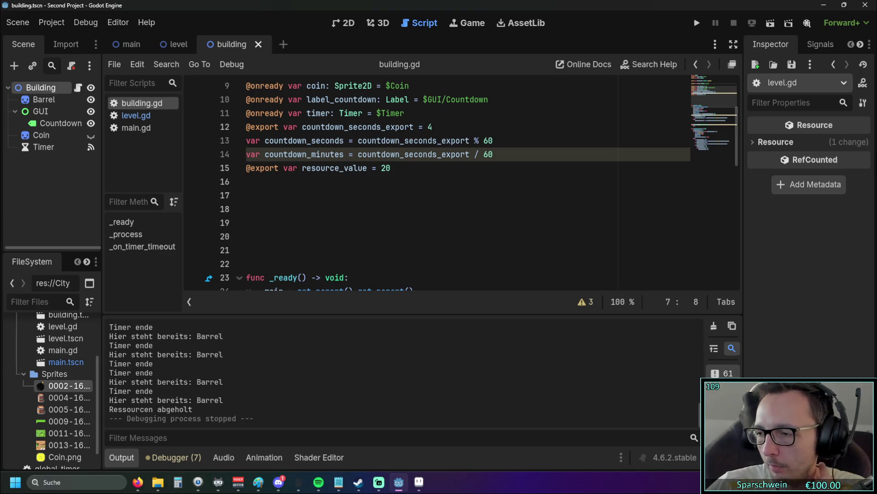
{"action": "key", "text": "alt+Tab"}
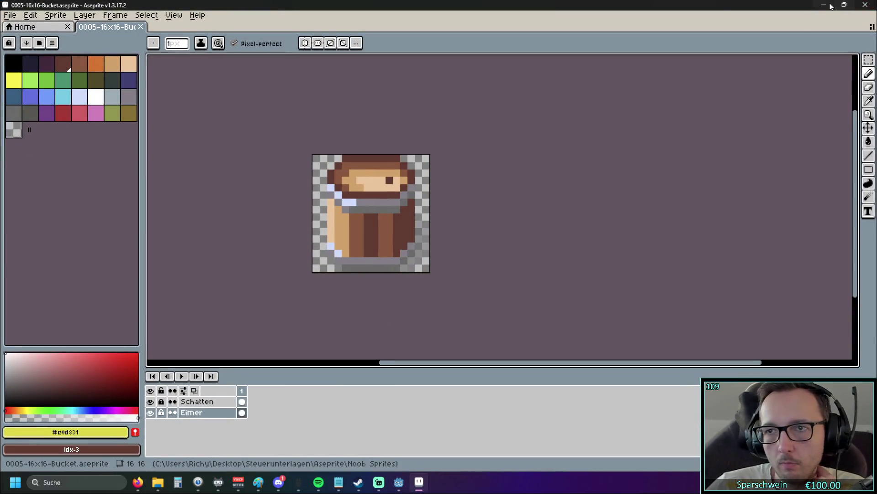
Minimize Aseprite's bucket sprite window to return to Godot
{"action": "left_click", "coordinate": [831, 6]}
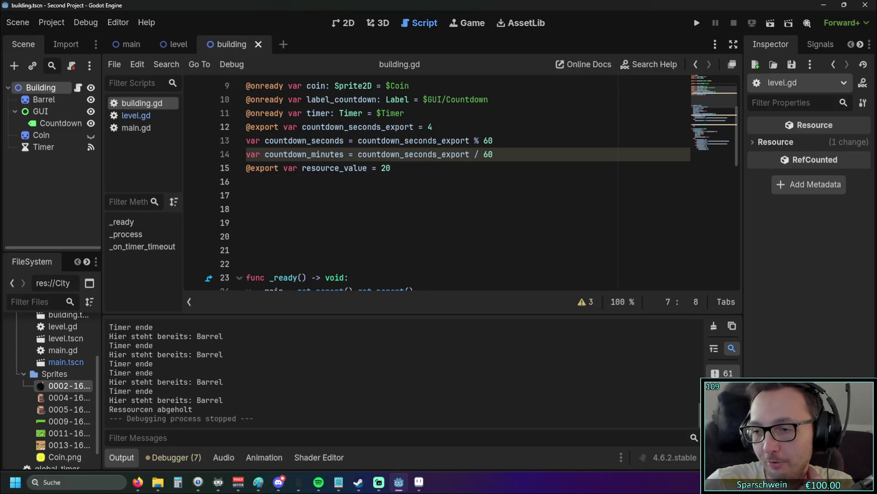
Scroll building.gd up to line 1, then bring up the python.txt notes in Notepad
{"action": "scroll", "coordinate": [415, 278], "scroll_direction": "up", "scroll_amount": 3}
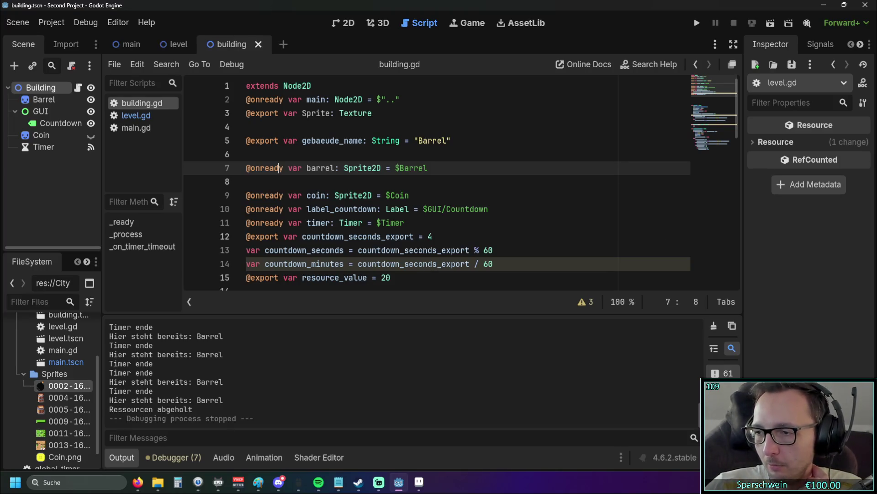
{"action": "key", "text": "alt+Tab"}
{"action": "scroll", "coordinate": [317, 244], "scroll_direction": "down", "scroll_amount": 3}
{"action": "scroll", "coordinate": [317, 244], "scroll_direction": "down", "scroll_amount": 20}
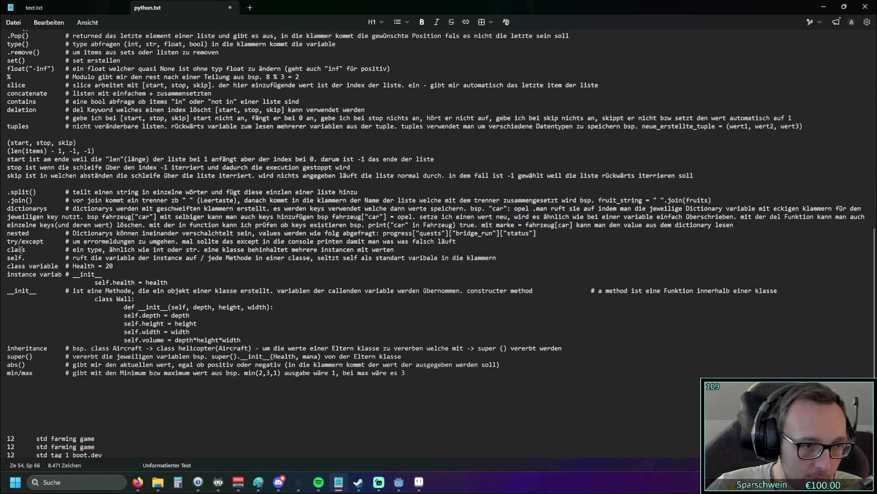
Highlight the class, class-variable and __init__ / self.health lines in python.txt
{"action": "left_click_drag", "start_coordinate": [7, 249], "coordinate": [220, 250]}
{"action": "left_click", "coordinate": [184, 269]}
{"action": "left_click", "coordinate": [148, 266]}
{"action": "mouse_move", "coordinate": [7, 270]}
{"action": "left_mouse_down"}
{"action": "mouse_move", "coordinate": [114, 268]}
{"action": "mouse_move", "coordinate": [71, 273]}
{"action": "mouse_move", "coordinate": [171, 282]}
{"action": "left_mouse_up"}
{"action": "left_click", "coordinate": [111, 273]}
{"action": "left_click", "coordinate": [95, 280]}
{"action": "left_click", "coordinate": [194, 276]}
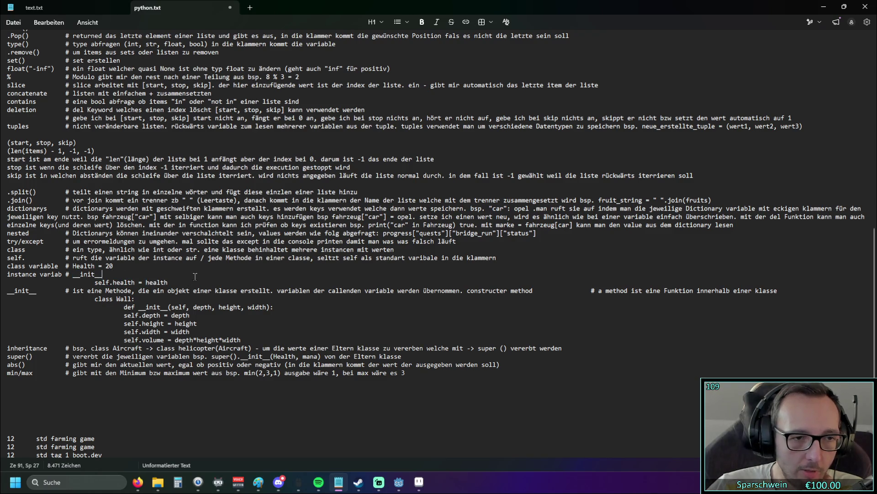
Select the super()/abs() and try/except through min/max notes, then minimize Notepad
{"action": "scroll", "coordinate": [188, 282], "scroll_direction": "down", "scroll_amount": 3}
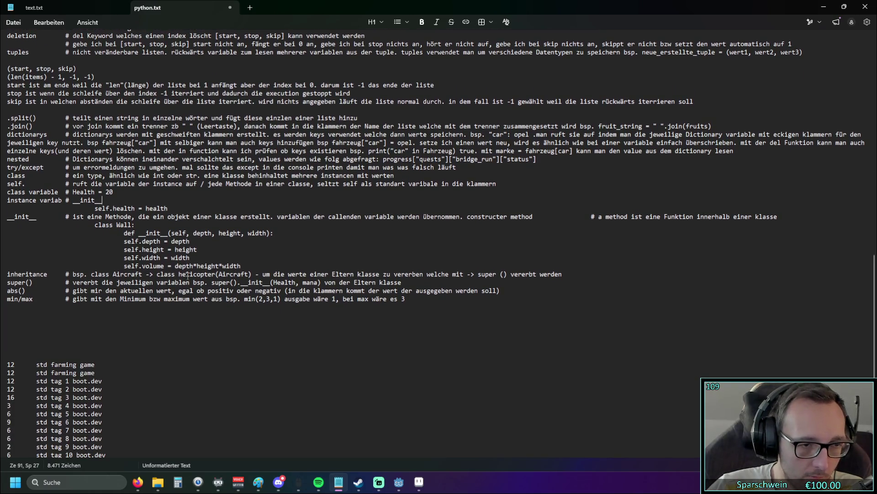
{"action": "left_click_drag", "start_coordinate": [7, 282], "coordinate": [27, 297]}
{"action": "left_click", "coordinate": [27, 297]}
{"action": "left_click", "coordinate": [53, 308]}
{"action": "mouse_move", "coordinate": [53, 308]}
{"action": "left_mouse_down"}
{"action": "mouse_move", "coordinate": [12, 169]}
{"action": "mouse_move", "coordinate": [9, 179]}
{"action": "left_mouse_up"}
{"action": "left_click", "coordinate": [104, 312]}
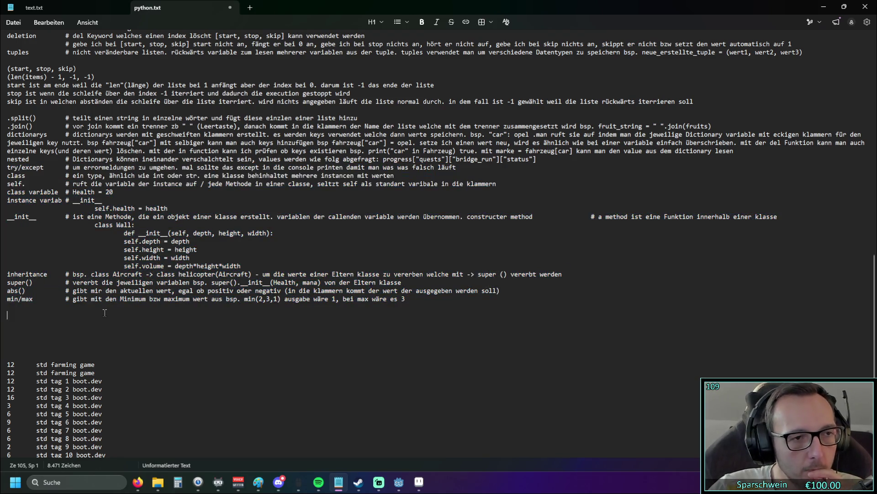
{"action": "left_click", "coordinate": [824, 6]}
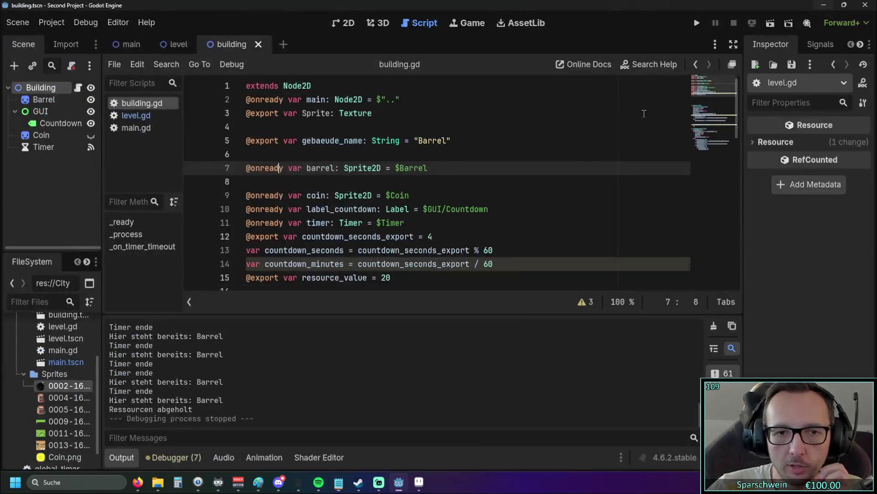
Remove the blank lines 17–22 before func _ready in building.gd
{"action": "left_click", "coordinate": [388, 264]}
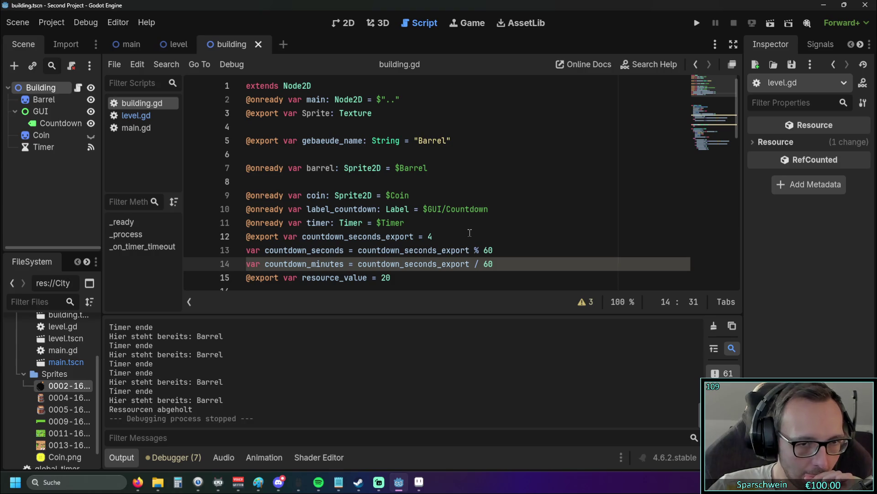
{"action": "scroll", "coordinate": [470, 233], "scroll_direction": "down", "scroll_amount": 5}
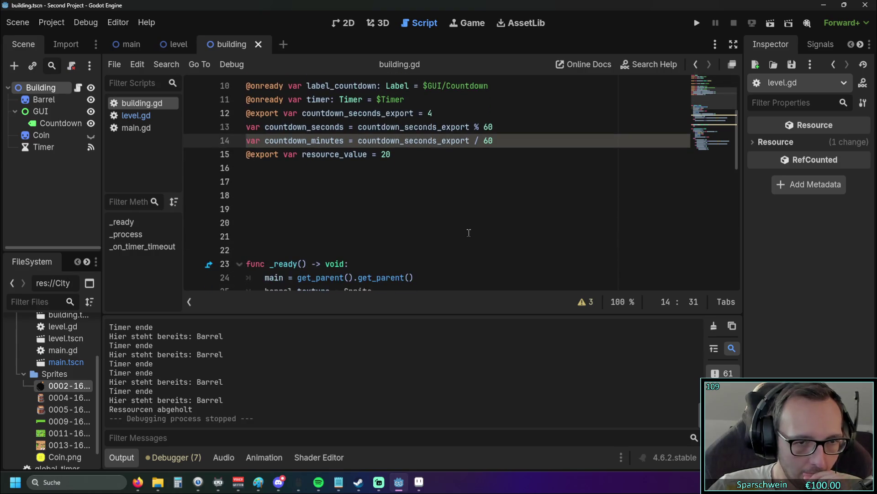
{"action": "scroll", "coordinate": [467, 233], "scroll_direction": "up", "scroll_amount": 3}
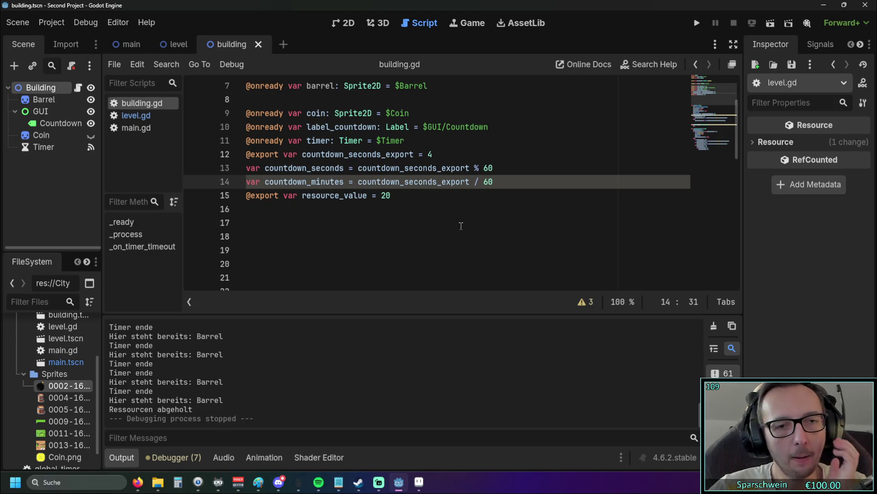
{"action": "scroll", "coordinate": [462, 227], "scroll_direction": "down", "scroll_amount": 2}
{"action": "scroll", "coordinate": [451, 215], "scroll_direction": "up", "scroll_amount": 1}
{"action": "left_click", "coordinate": [285, 250]}
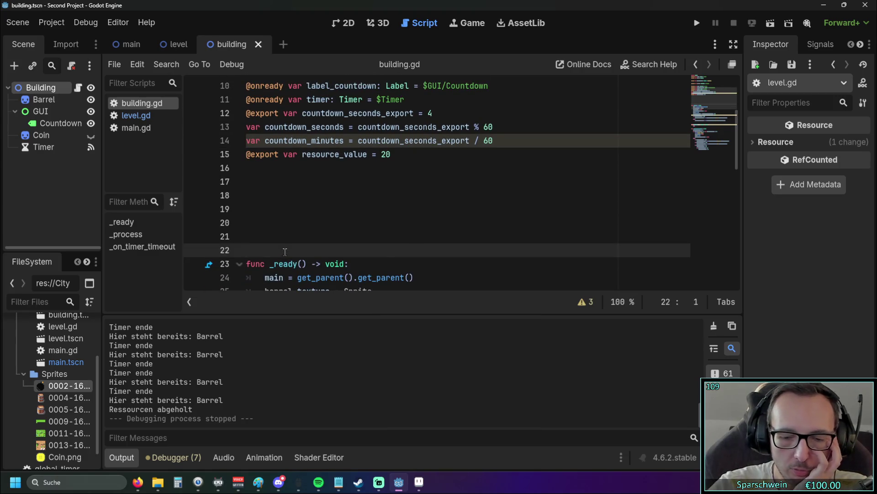
{"action": "key", "text": "BackSpace"}
{"action": "key", "text": "BackSpace"}
{"action": "key", "text": "BackSpace"}
{"action": "scroll", "coordinate": [310, 229], "scroll_direction": "down", "scroll_amount": 6}
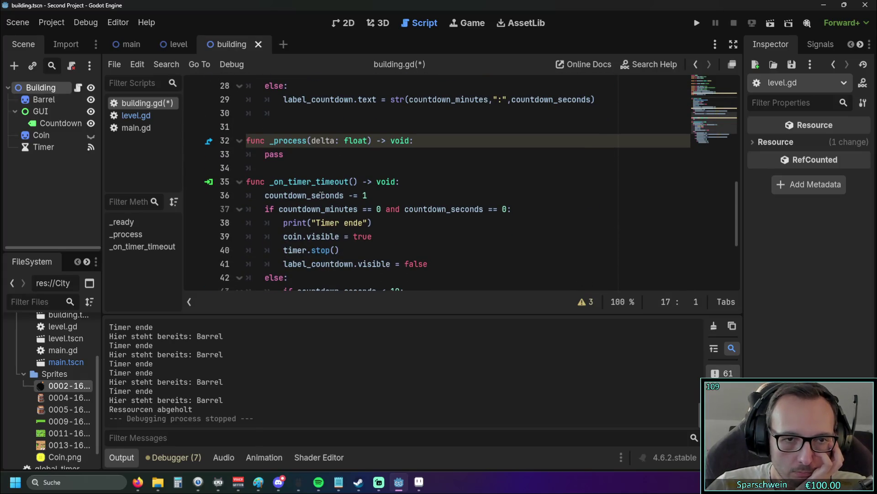
{"action": "scroll", "coordinate": [320, 195], "scroll_direction": "down", "scroll_amount": 3}
{"action": "scroll", "coordinate": [307, 190], "scroll_direction": "up", "scroll_amount": 11}
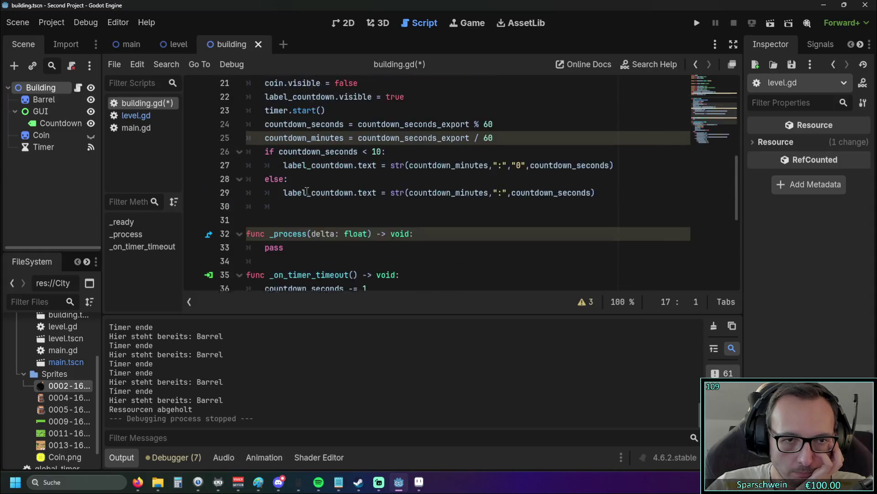
{"action": "left_click", "coordinate": [380, 242]}
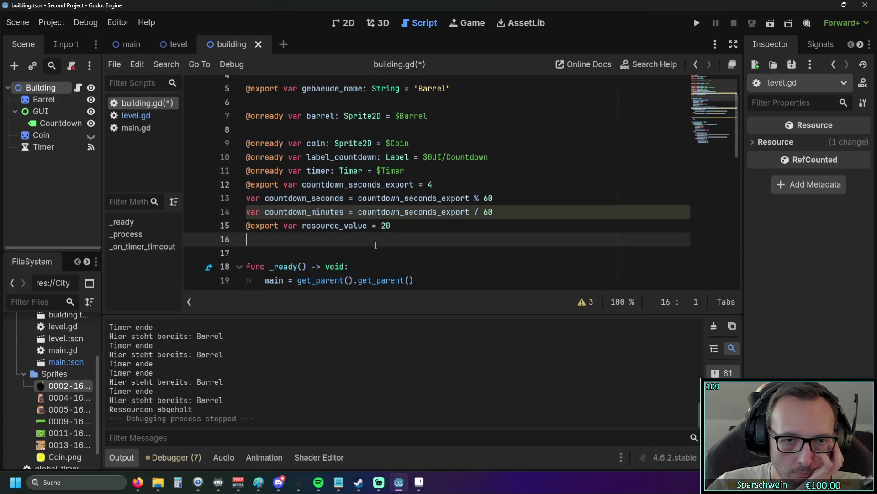
Open level.gd and scroll up to the Linksklick building handler
{"action": "left_click", "coordinate": [135, 116]}
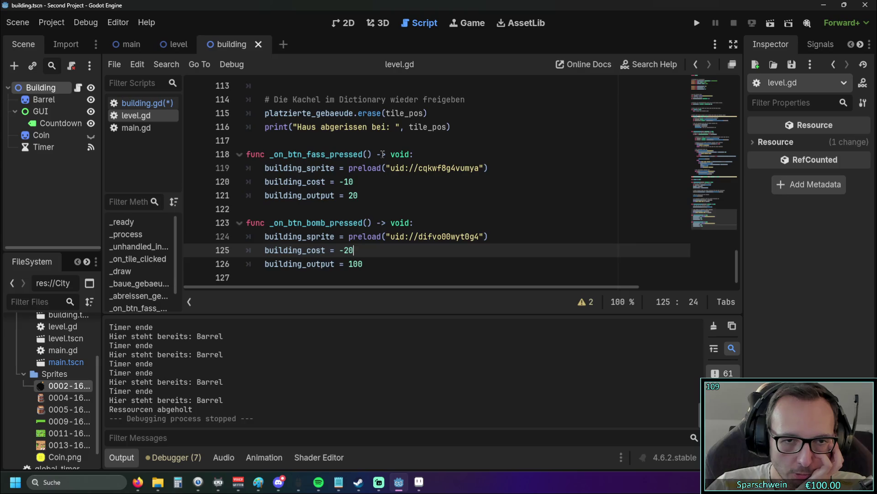
{"action": "scroll", "coordinate": [383, 154], "scroll_direction": "up", "scroll_amount": 3}
{"action": "scroll", "coordinate": [483, 172], "scroll_direction": "up", "scroll_amount": 8}
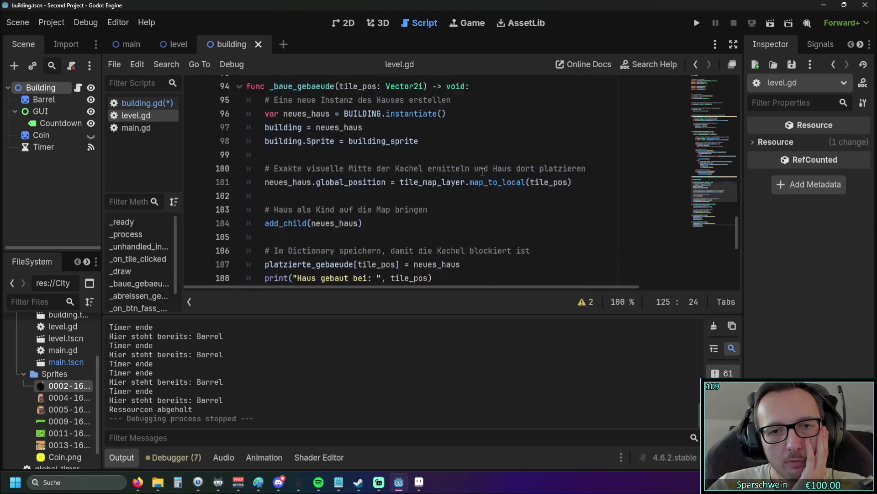
{"action": "scroll", "coordinate": [481, 176], "scroll_direction": "up", "scroll_amount": 4}
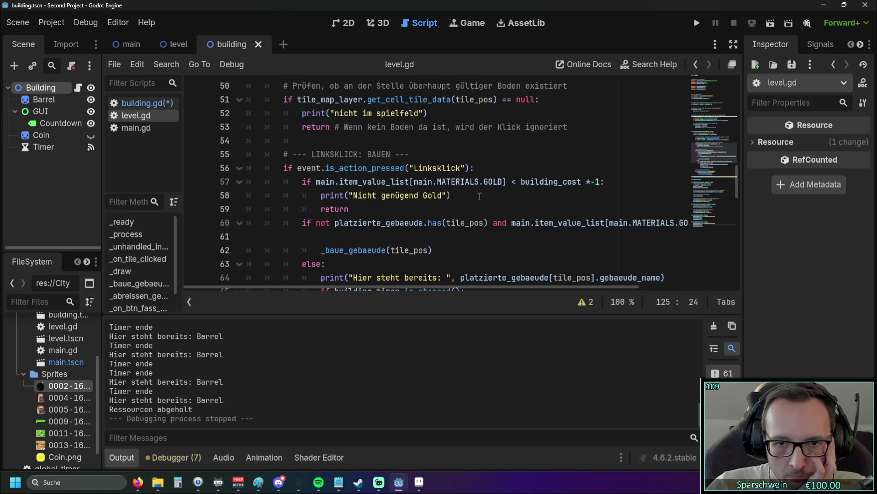
{"action": "mouse_move", "coordinate": [420, 287]}
{"action": "left_mouse_down"}
{"action": "mouse_move", "coordinate": [527, 282]}
{"action": "mouse_move", "coordinate": [404, 289]}
{"action": "left_mouse_up"}
Run the game and restart it with F5 after the debugger break
{"action": "left_click", "coordinate": [698, 23]}
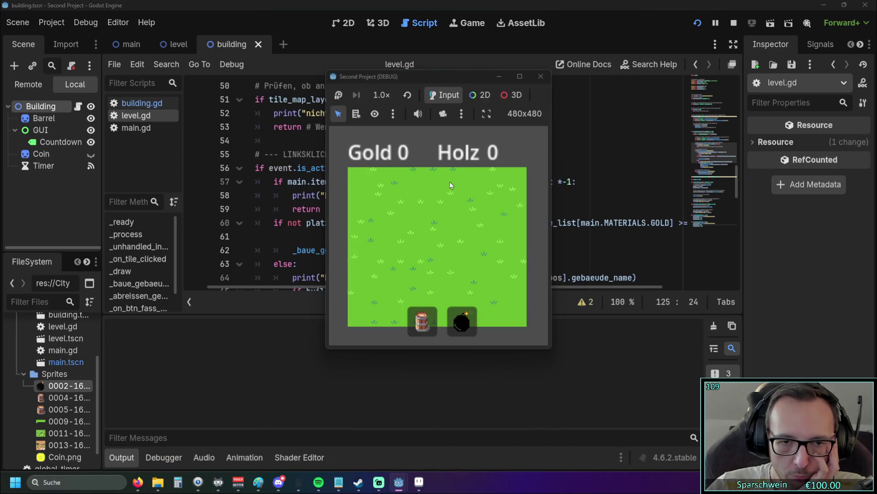
{"action": "left_click", "coordinate": [405, 232]}
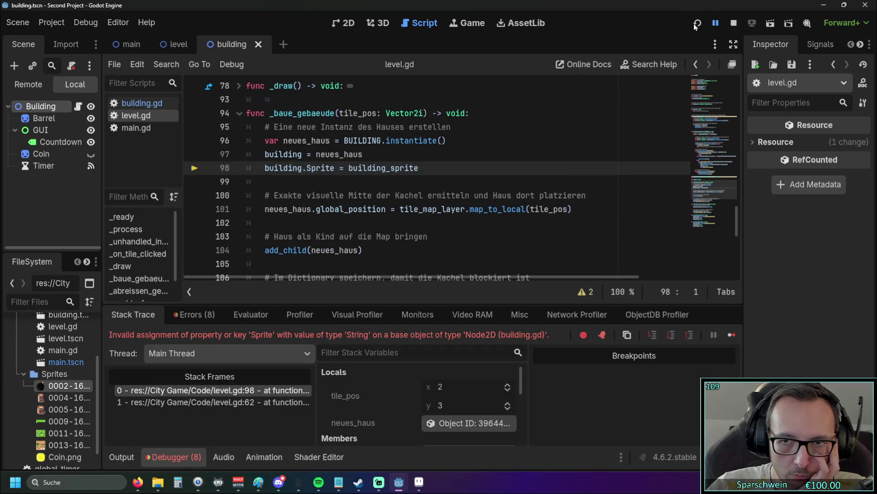
{"action": "key", "text": "alt+Tab"}
{"action": "key", "text": "F5"}
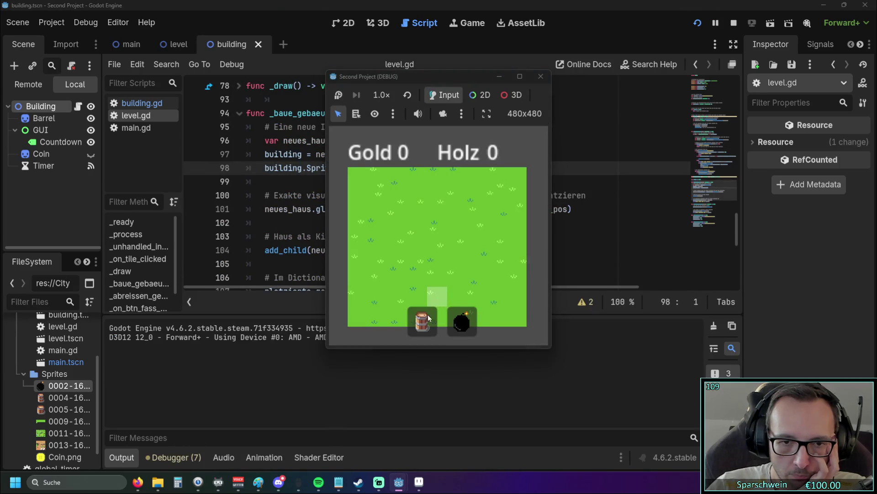
Place a barrel at tile (3, 2) and stop the test run
{"action": "double_click", "coordinate": [418, 222]}
{"action": "triple_click", "coordinate": [418, 221]}
{"action": "double_click", "coordinate": [417, 222]}
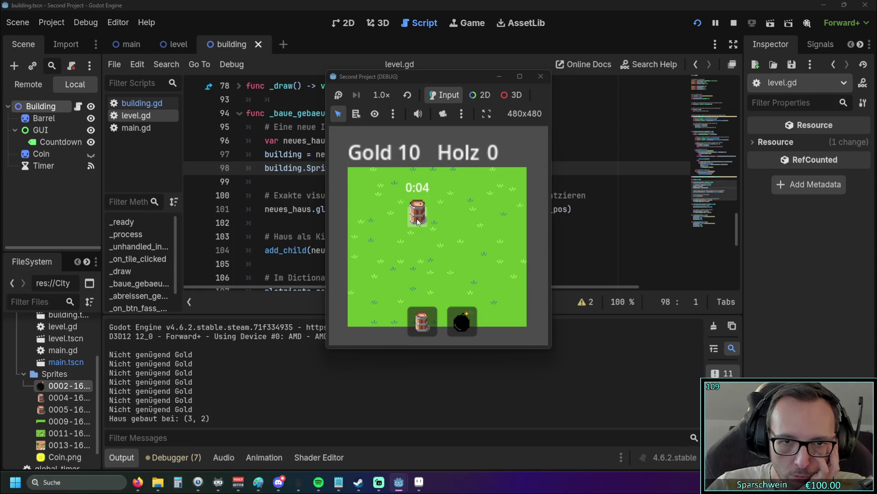
{"action": "left_click", "coordinate": [540, 77]}
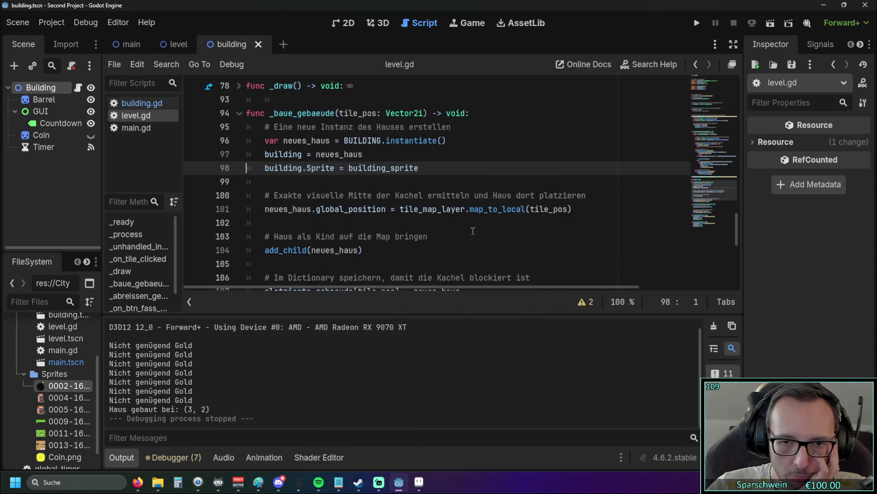
{"action": "scroll", "coordinate": [449, 195], "scroll_direction": "down", "scroll_amount": 7}
{"action": "scroll", "coordinate": [449, 195], "scroll_direction": "up", "scroll_amount": 6}
{"action": "left_click", "coordinate": [141, 103]}
{"action": "left_click", "coordinate": [136, 115]}
{"action": "scroll", "coordinate": [390, 228], "scroll_direction": "up", "scroll_amount": 3}
{"action": "scroll", "coordinate": [390, 229], "scroll_direction": "down", "scroll_amount": 1}
{"action": "scroll", "coordinate": [390, 229], "scroll_direction": "up", "scroll_amount": 6}
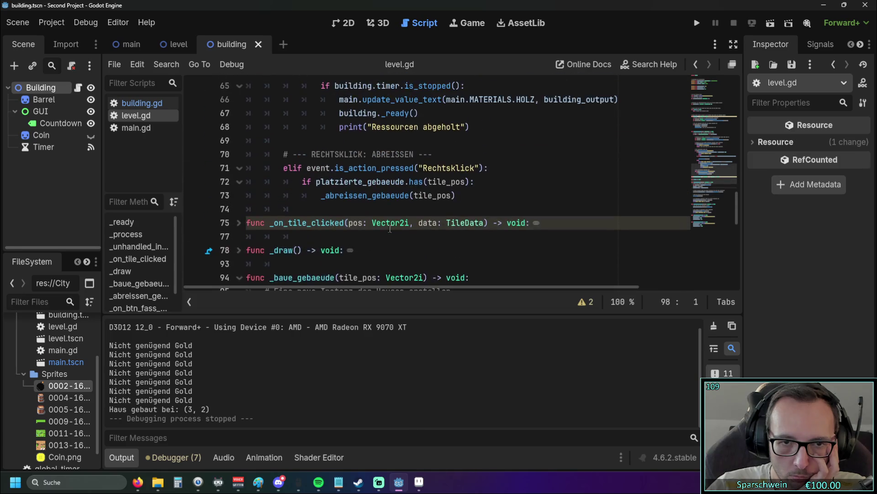
{"action": "scroll", "coordinate": [390, 228], "scroll_direction": "up", "scroll_amount": 1}
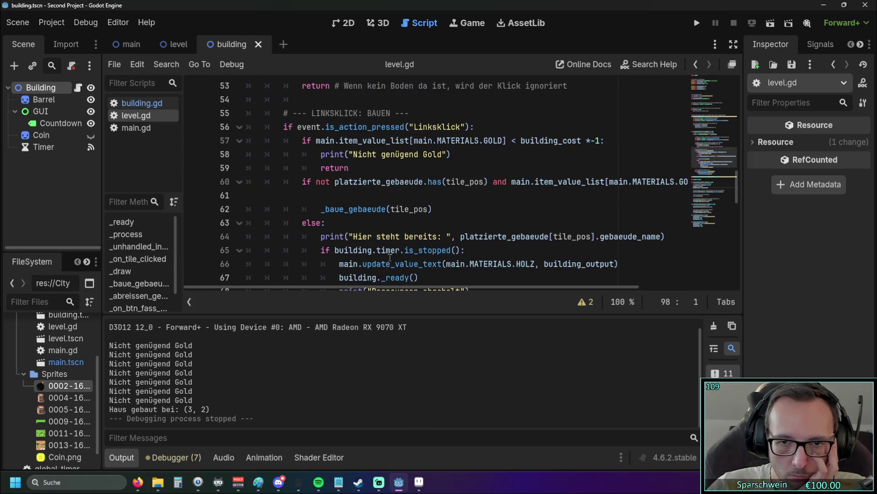
{"action": "left_click_drag", "start_coordinate": [399, 287], "coordinate": [529, 288]}
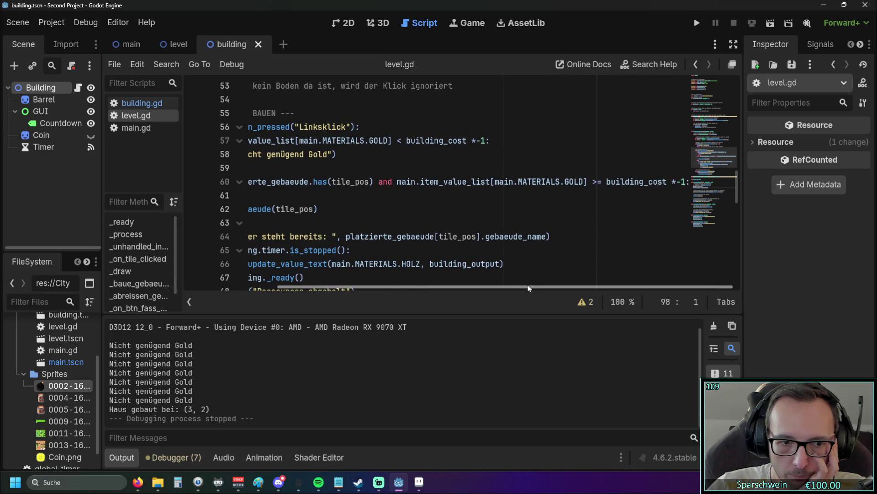
{"action": "scroll", "coordinate": [549, 265], "scroll_direction": "up", "scroll_amount": 2}
{"action": "scroll", "coordinate": [583, 234], "scroll_direction": "down", "scroll_amount": 1}
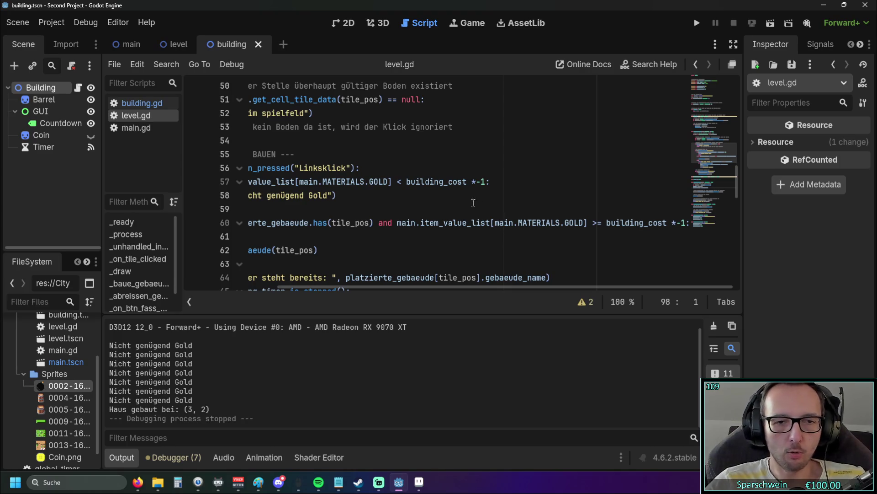
{"action": "scroll", "coordinate": [478, 204], "scroll_direction": "down", "scroll_amount": 8}
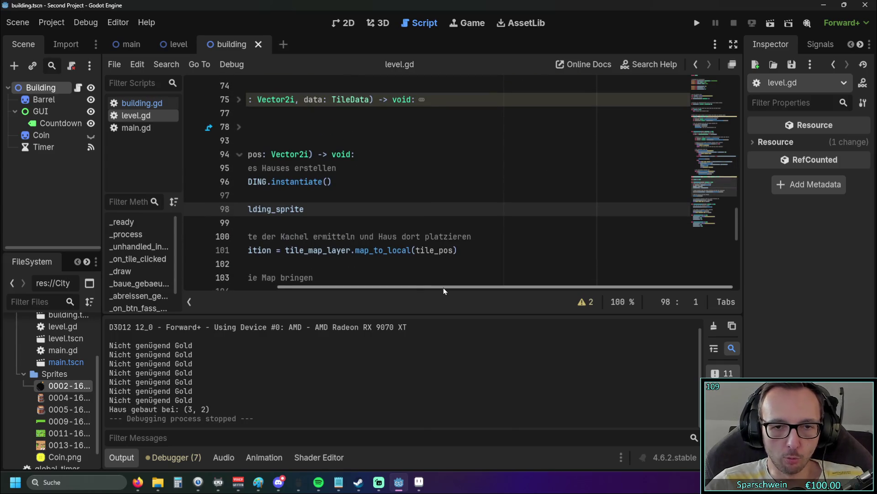
{"action": "scroll", "coordinate": [443, 287], "scroll_direction": "left", "scroll_amount": 3}
{"action": "scroll", "coordinate": [386, 256], "scroll_direction": "down", "scroll_amount": 8}
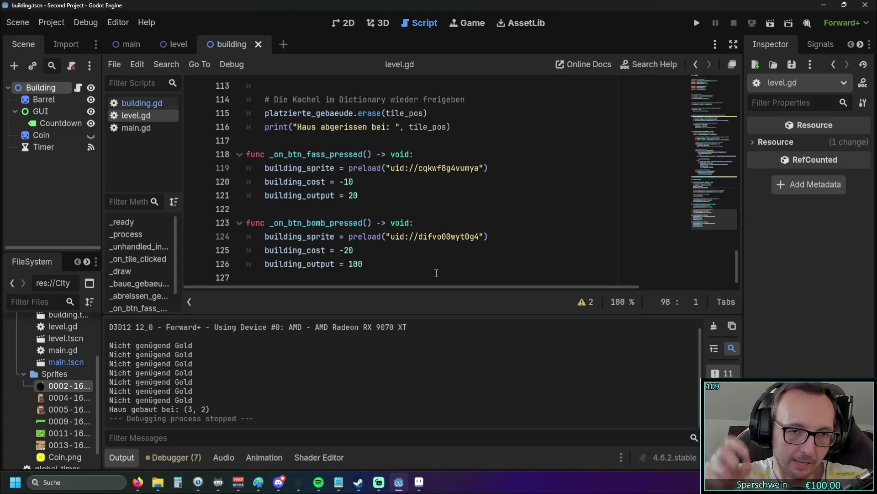
Switch from level.gd to the building.gd script
{"action": "left_click", "coordinate": [155, 103]}
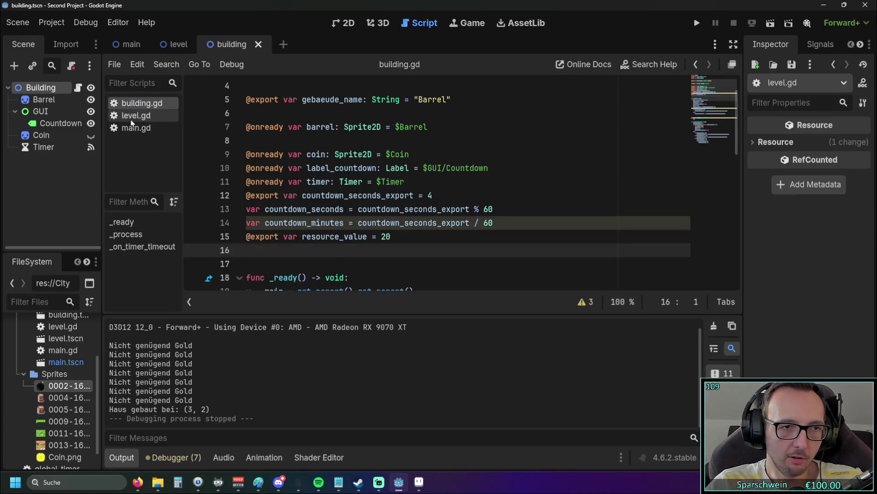
{"action": "left_click", "coordinate": [173, 44]}
{"action": "left_click", "coordinate": [130, 44]}
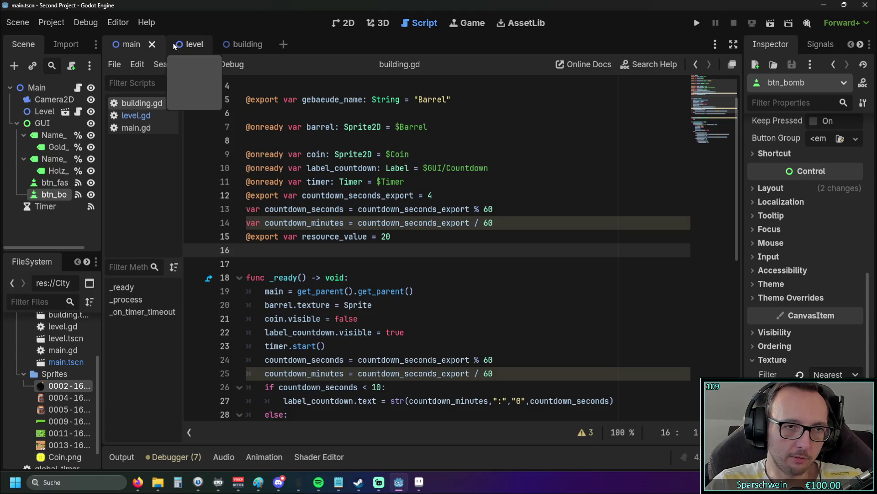
{"action": "left_click", "coordinate": [174, 44]}
{"action": "left_click", "coordinate": [241, 46]}
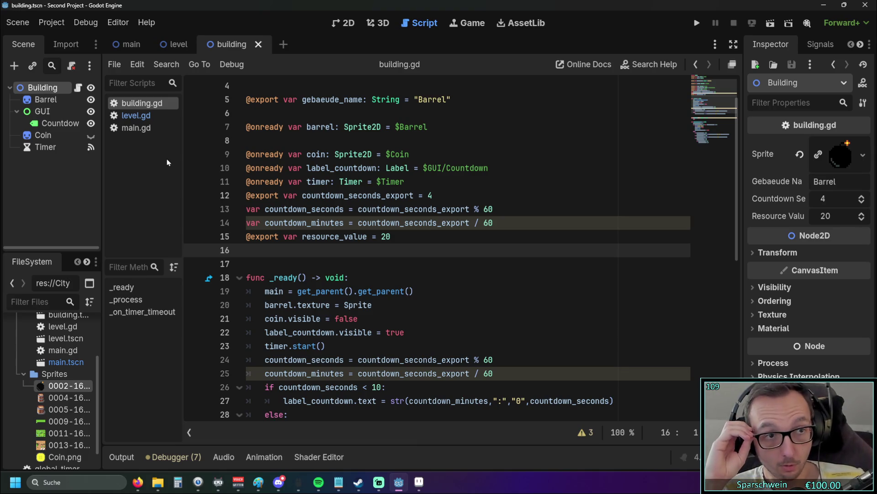
{"action": "left_click", "coordinate": [177, 46]}
{"action": "left_click", "coordinate": [130, 45]}
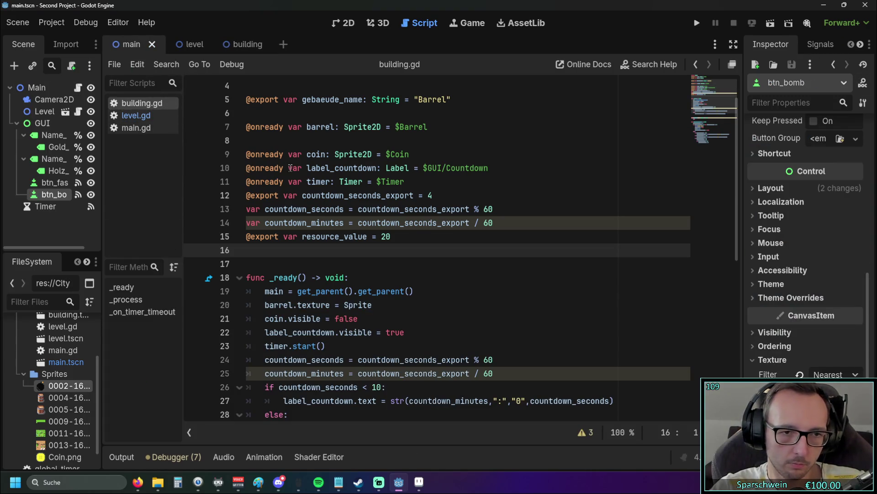
{"action": "left_click", "coordinate": [247, 45]}
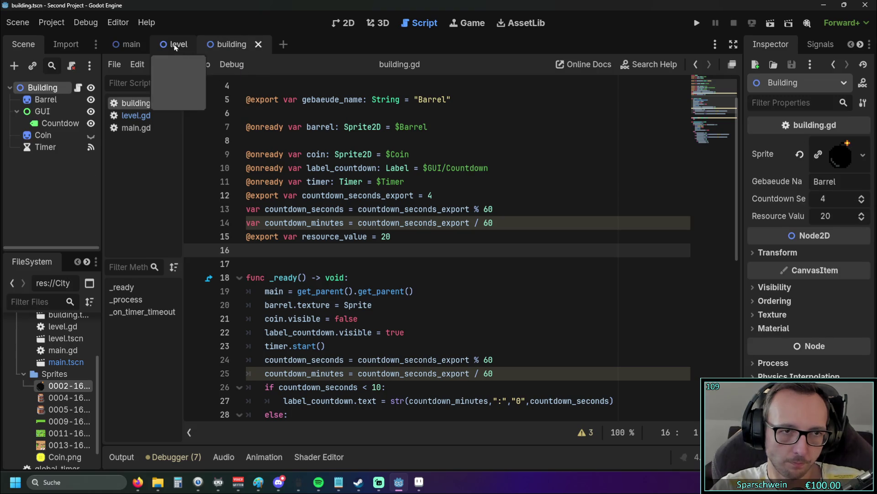
{"action": "left_click", "coordinate": [174, 46]}
{"action": "left_click", "coordinate": [242, 44]}
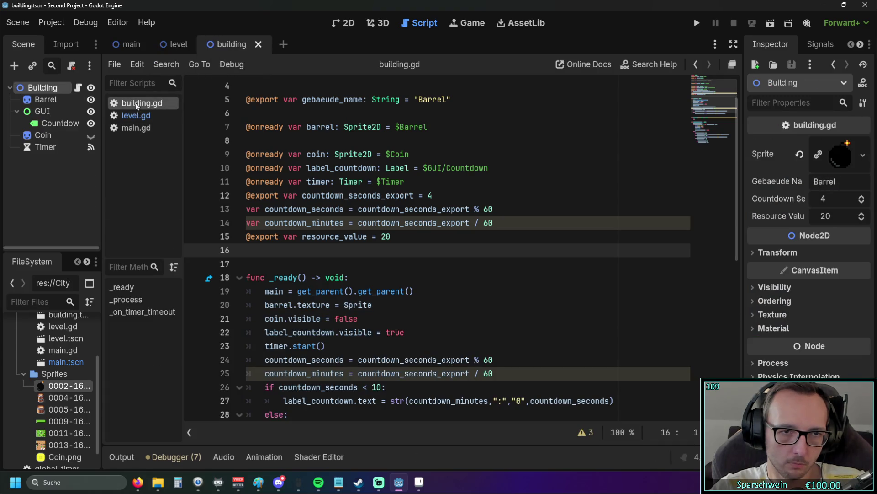
Open level.gd and make an empty indented line 61 after line 60
{"action": "scroll", "coordinate": [412, 196], "scroll_direction": "down", "scroll_amount": 1}
{"action": "scroll", "coordinate": [413, 196], "scroll_direction": "down", "scroll_amount": 3}
{"action": "left_click", "coordinate": [135, 116]}
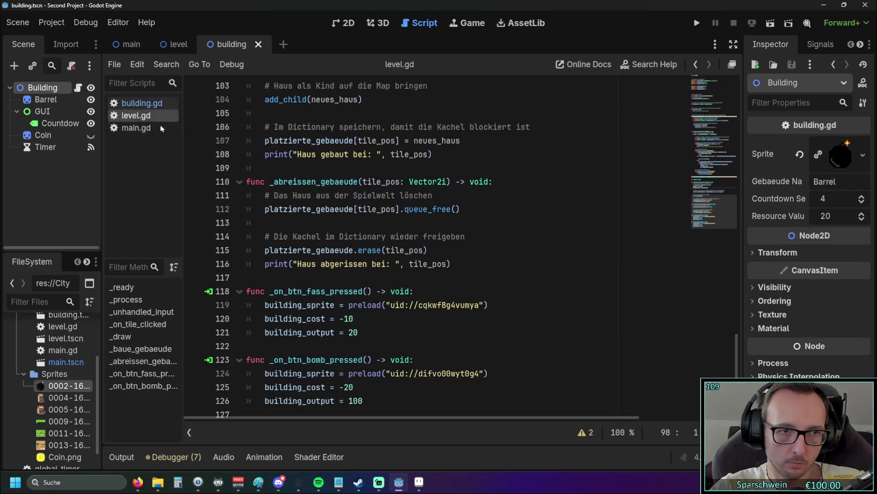
{"action": "scroll", "coordinate": [474, 218], "scroll_direction": "up", "scroll_amount": 10}
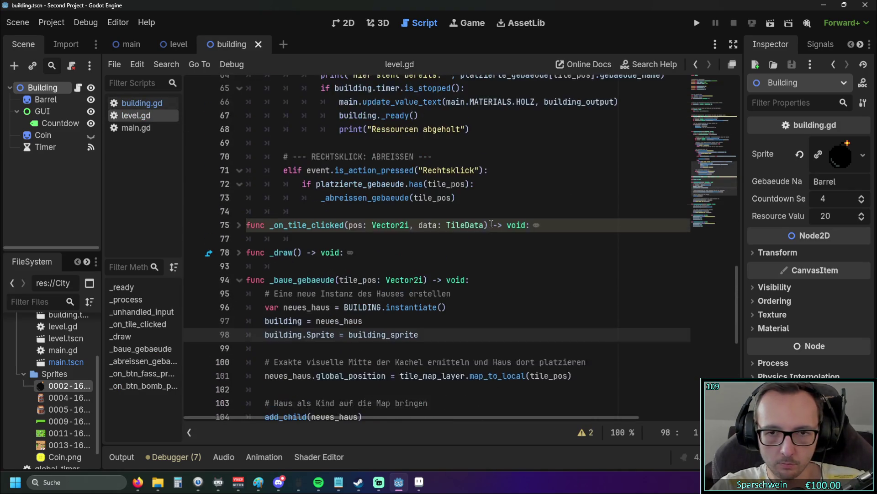
{"action": "scroll", "coordinate": [492, 224], "scroll_direction": "up", "scroll_amount": 4}
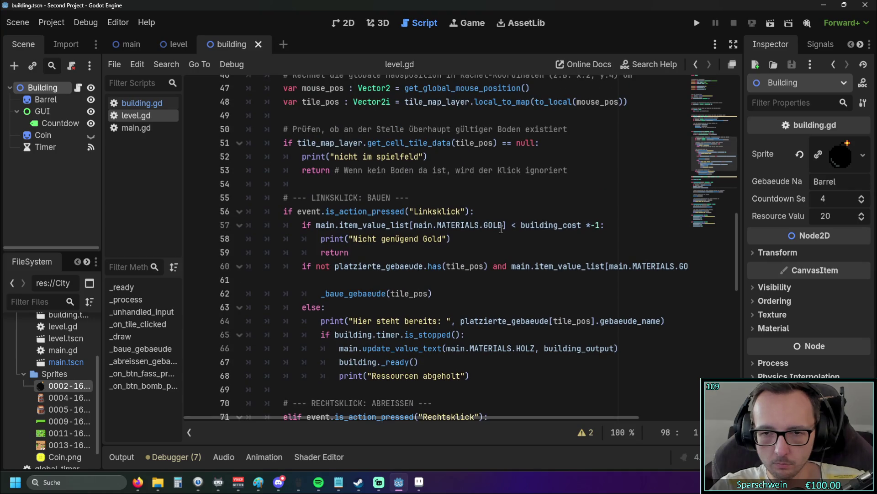
{"action": "left_click_drag", "start_coordinate": [451, 419], "coordinate": [462, 421]}
{"action": "scroll", "coordinate": [461, 420], "scroll_direction": "left", "scroll_amount": 3}
{"action": "left_click", "coordinate": [312, 280]}
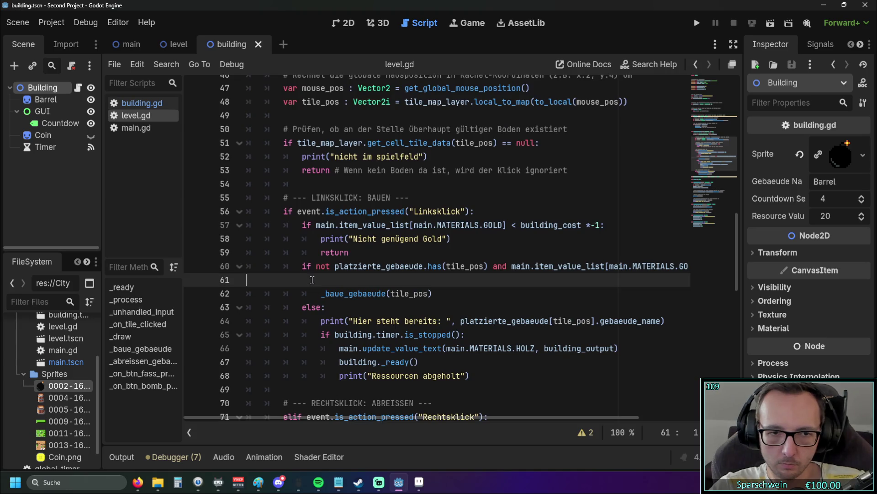
{"action": "key", "text": "BackSpace"}
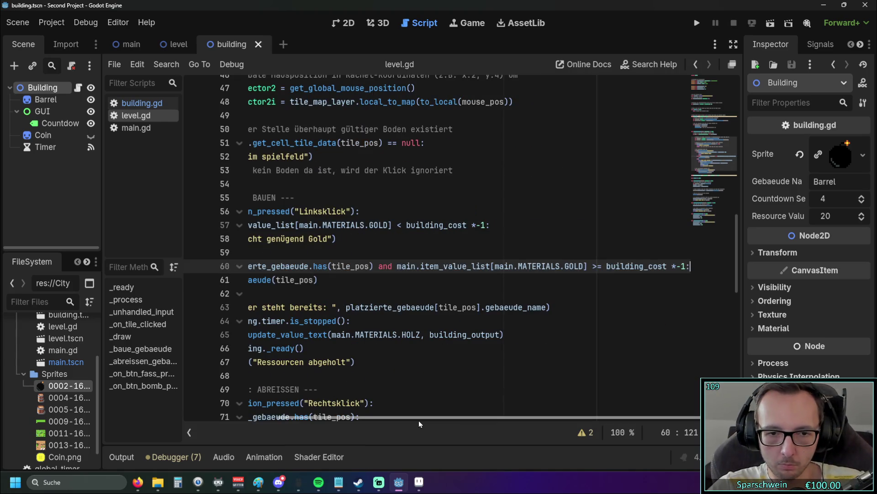
{"action": "scroll", "coordinate": [418, 421], "scroll_direction": "left", "scroll_amount": 3}
{"action": "scroll", "coordinate": [388, 418], "scroll_direction": "right", "scroll_amount": 3}
{"action": "scroll", "coordinate": [430, 416], "scroll_direction": "left", "scroll_amount": 1}
{"action": "mouse_move", "coordinate": [388, 417]}
{"action": "left_mouse_down"}
{"action": "mouse_move", "coordinate": [309, 415]}
{"action": "mouse_move", "coordinate": [436, 424]}
{"action": "left_mouse_up"}
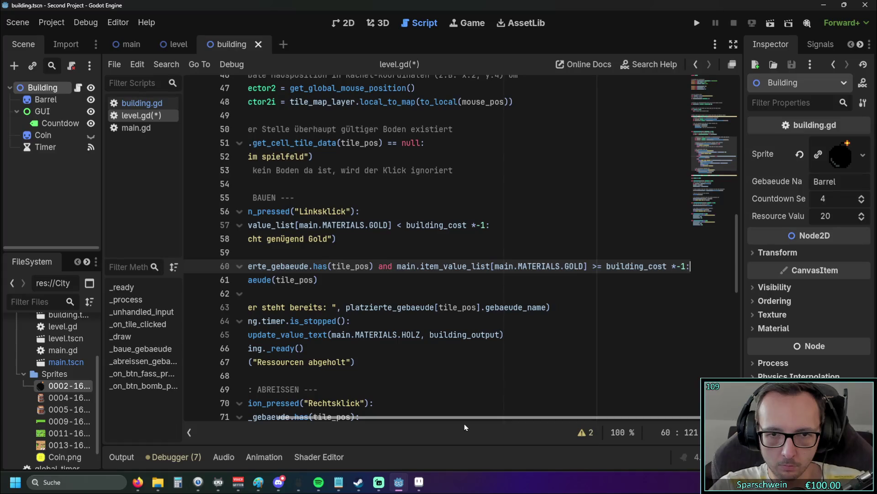
{"action": "key", "text": "Return"}
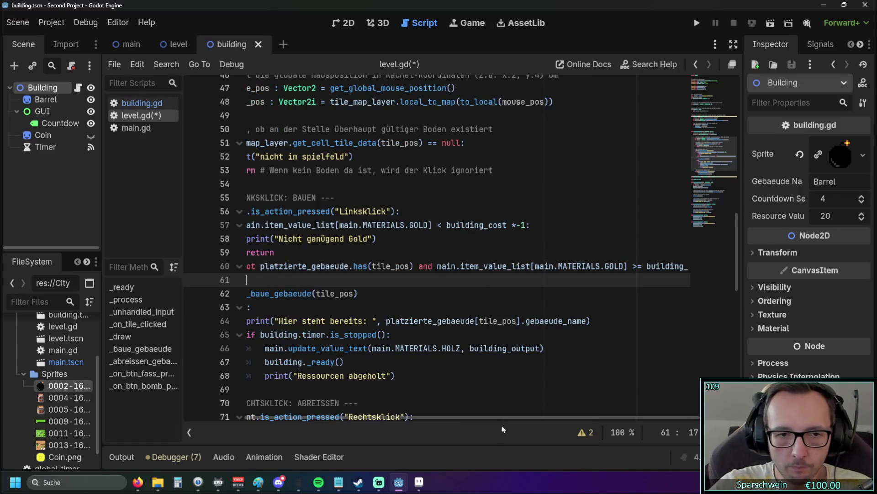
{"action": "left_click", "coordinate": [369, 416]}
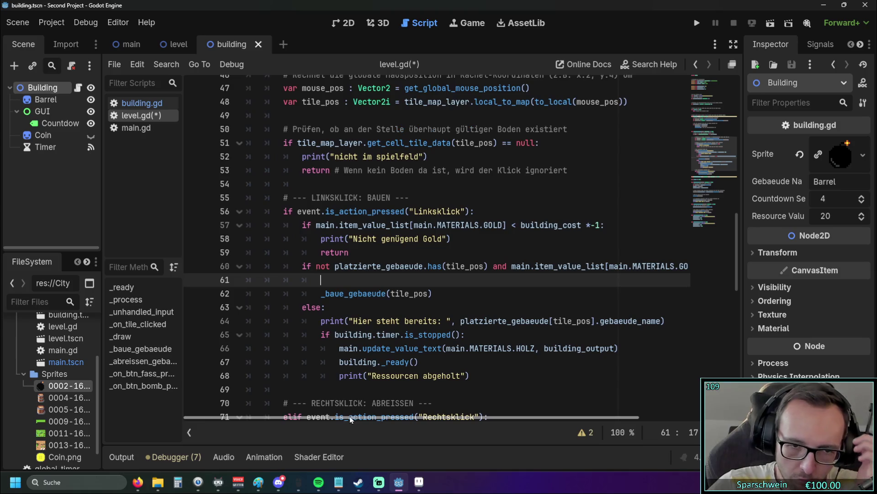
Paste update_value_text into line 61 using MATERIALS.GOLD and building_cost, then save and run
{"action": "left_click_drag", "start_coordinate": [341, 348], "coordinate": [619, 348]}
{"action": "key", "text": "ctrl+c"}
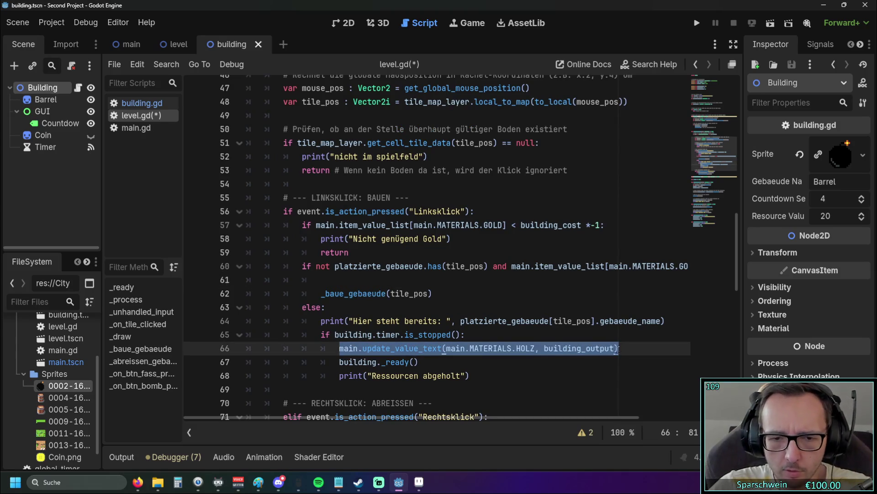
{"action": "left_click", "coordinate": [343, 279]}
{"action": "key", "text": "ctrl+v"}
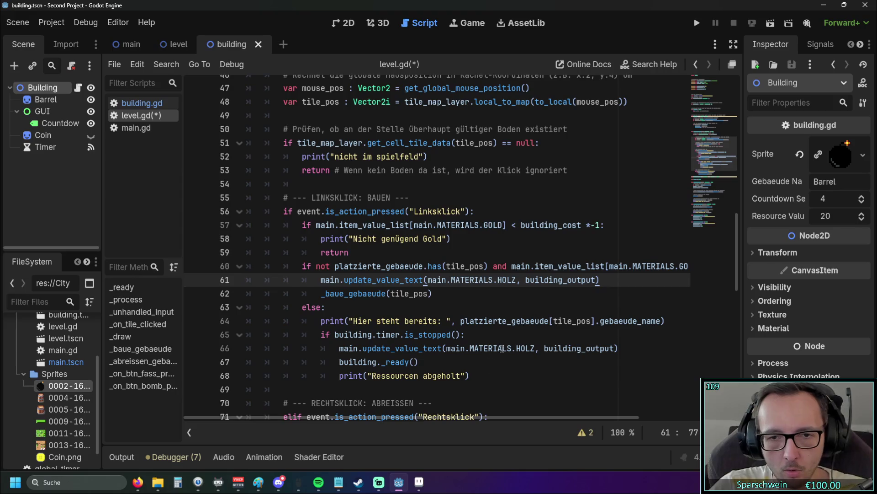
{"action": "left_click", "coordinate": [547, 321]}
{"action": "left_click_drag", "start_coordinate": [463, 416], "coordinate": [504, 416]}
{"action": "left_click_drag", "start_coordinate": [518, 279], "coordinate": [549, 279]}
{"action": "type", "text": "cost"}
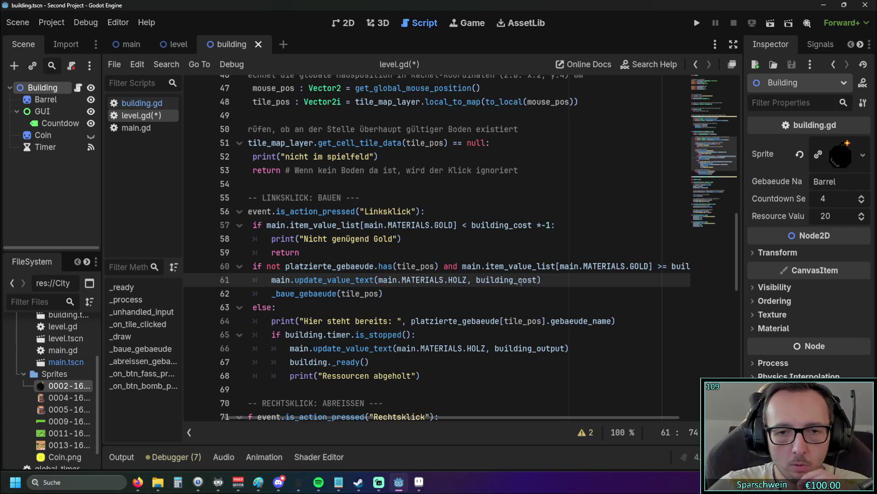
{"action": "left_click_drag", "start_coordinate": [448, 280], "coordinate": [468, 279]}
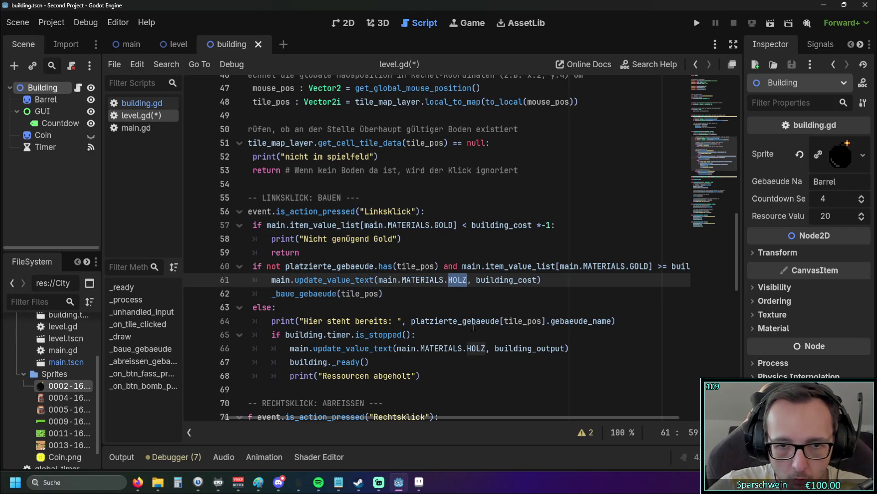
{"action": "type", "text": "GOLD"}
{"action": "left_click", "coordinate": [470, 307]}
{"action": "key", "text": "F5"}
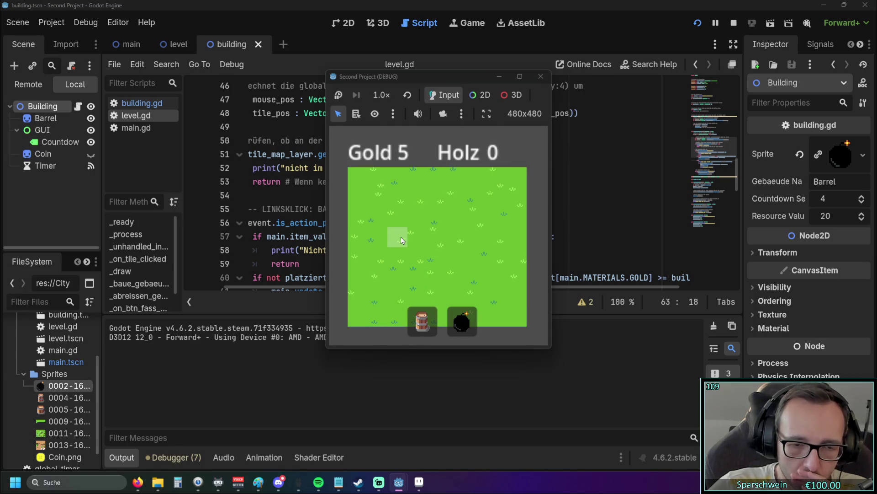
Place barrels, collect one, and right-click to remove those at (2,3), (4,3) and (6,3)
{"action": "left_click", "coordinate": [402, 237]}
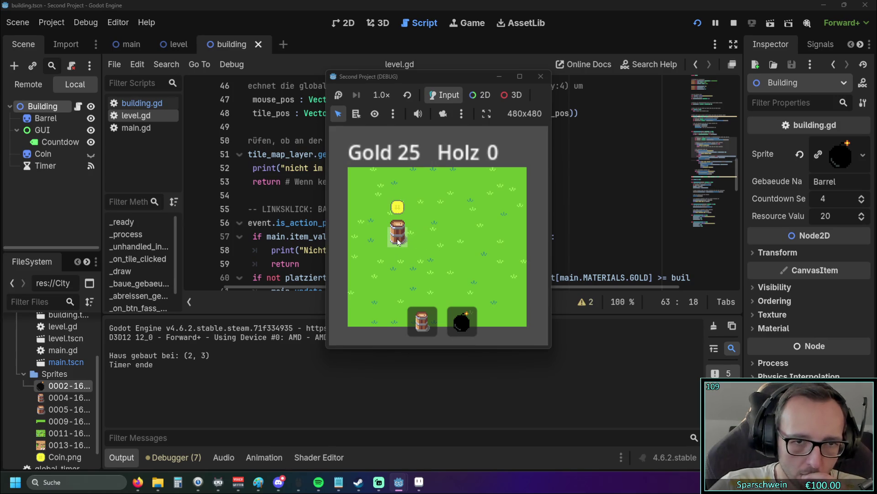
{"action": "left_click", "coordinate": [397, 239]}
{"action": "left_click", "coordinate": [431, 240]}
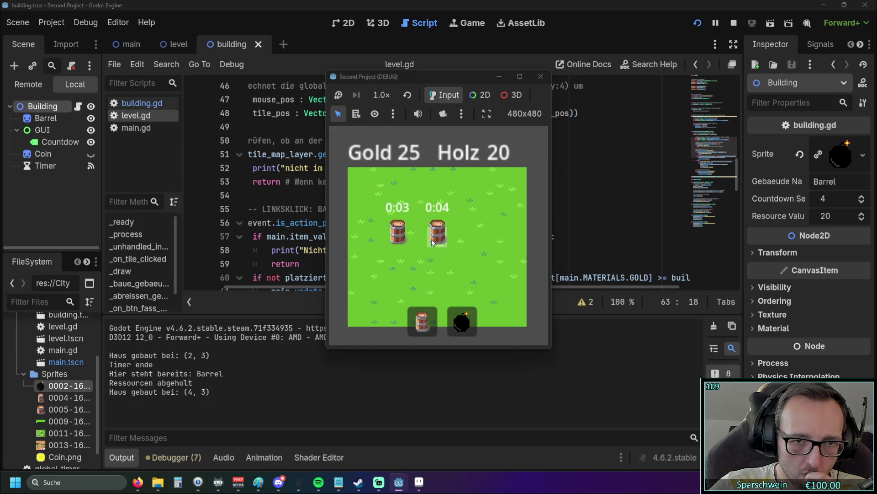
{"action": "left_click", "coordinate": [476, 238]}
{"action": "right_click", "coordinate": [437, 237]}
{"action": "right_click", "coordinate": [398, 238]}
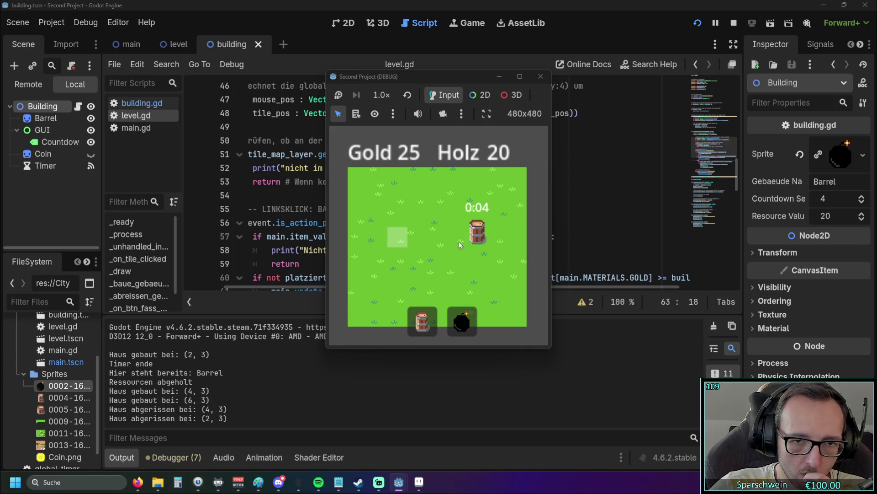
{"action": "right_click", "coordinate": [477, 238]}
Place a bomb at tile (3, 3), collect its output, then close the game and open building.gd
{"action": "left_click", "coordinate": [462, 322]}
{"action": "left_click", "coordinate": [415, 236]}
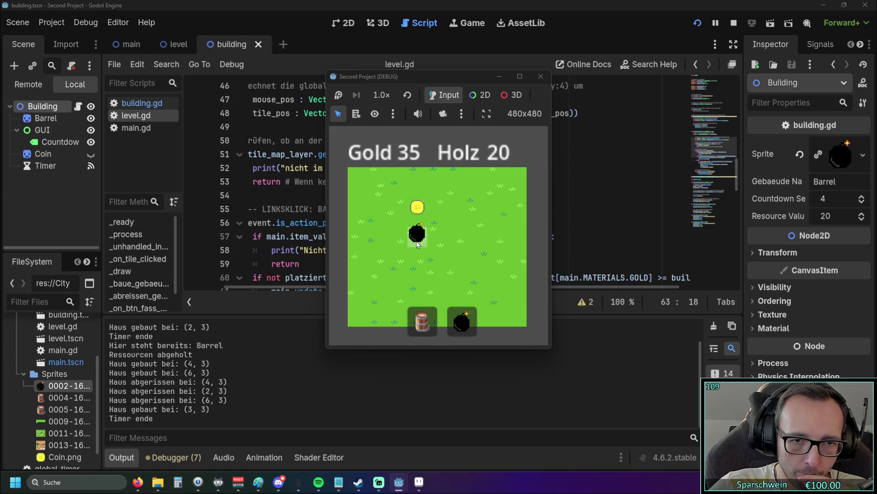
{"action": "left_click", "coordinate": [417, 245]}
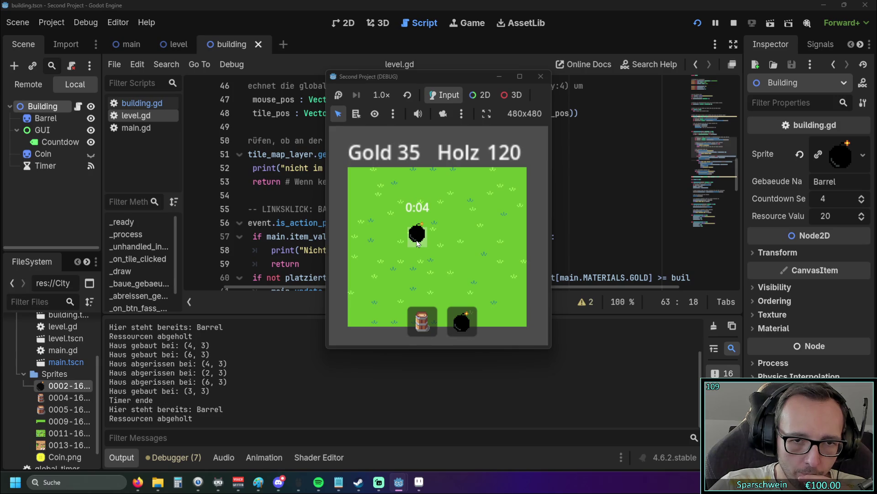
{"action": "left_click", "coordinate": [541, 77]}
{"action": "left_click", "coordinate": [146, 103]}
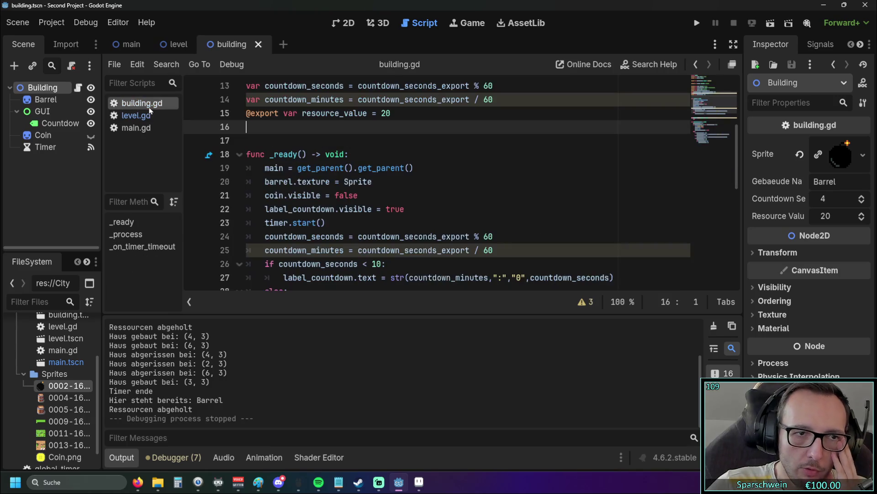
{"action": "scroll", "coordinate": [369, 169], "scroll_direction": "up", "scroll_amount": 2}
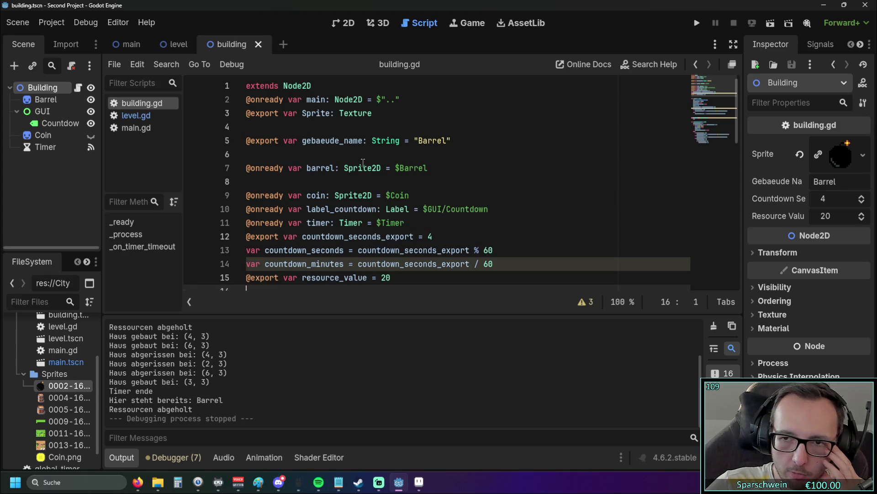
{"action": "scroll", "coordinate": [343, 210], "scroll_direction": "down", "scroll_amount": 9}
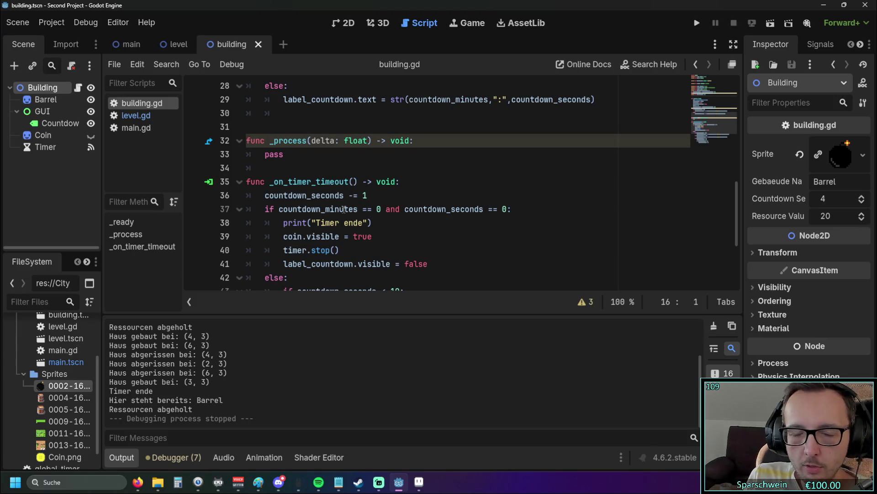
{"action": "left_click", "coordinate": [697, 23]}
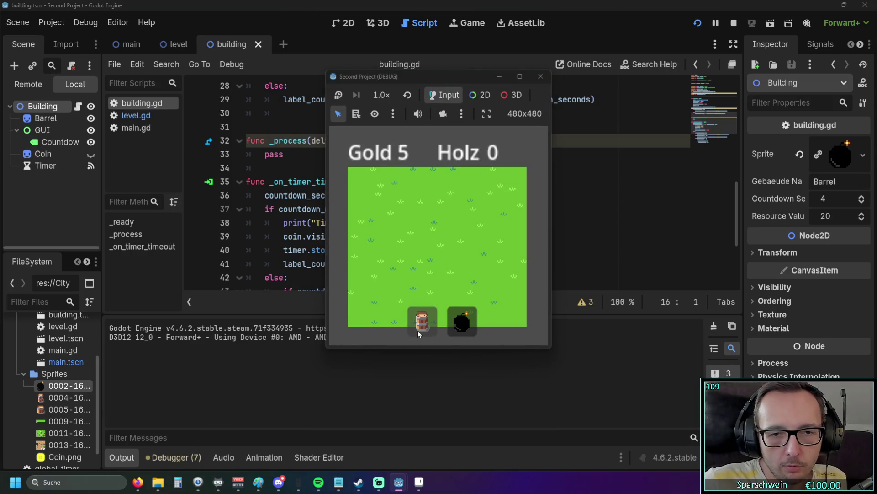
Place a barrel at tile (3, 3) and a bomb at tile (5, 3), leaving Gold at 25
{"action": "left_click", "coordinate": [410, 248]}
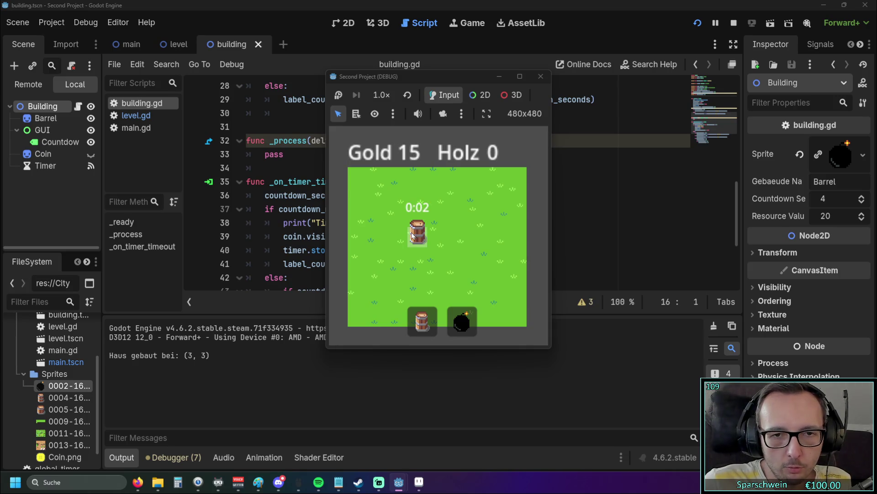
{"action": "left_click", "coordinate": [463, 325]}
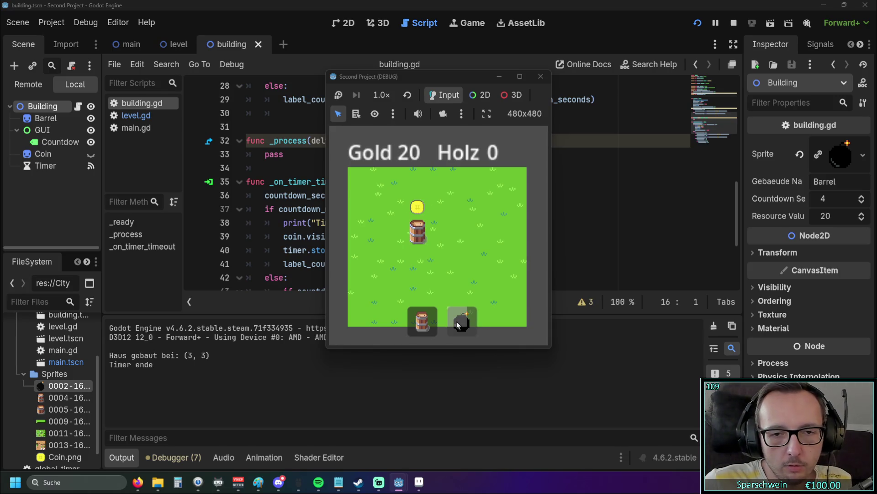
{"action": "left_click", "coordinate": [457, 242]}
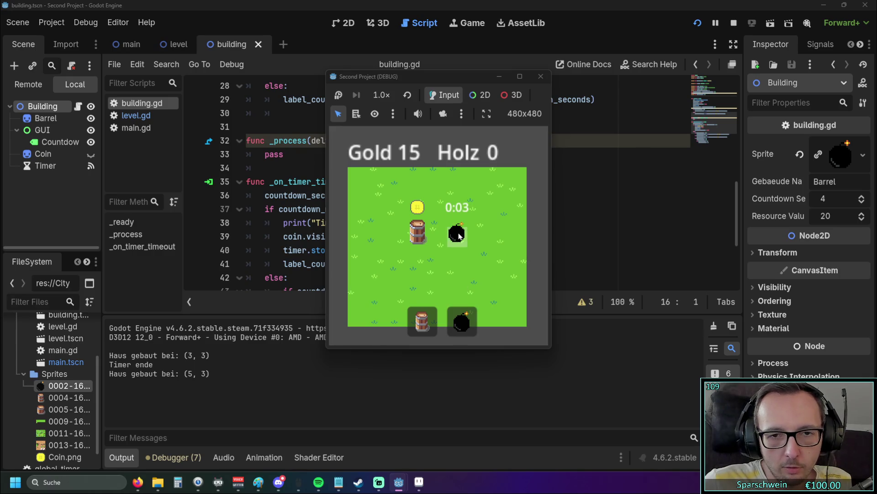
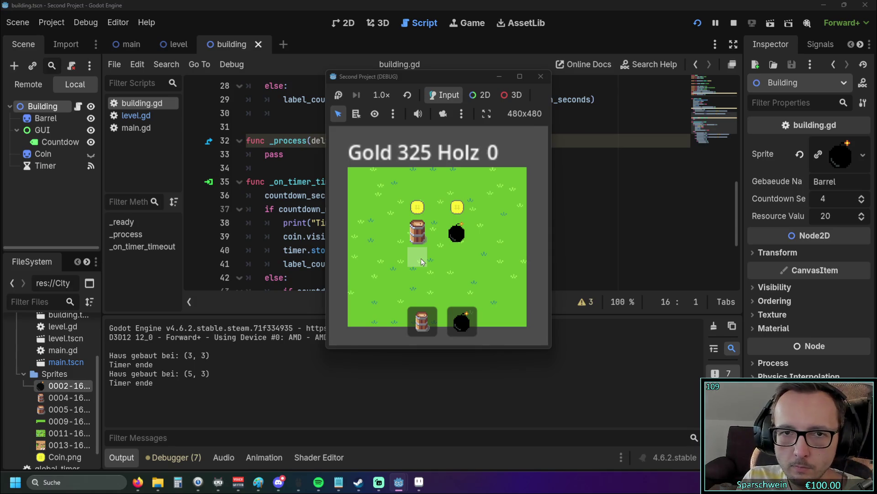
Collect the finished barrel's wood and stop the running game
{"action": "left_click", "coordinate": [452, 239]}
{"action": "left_click", "coordinate": [541, 76]}
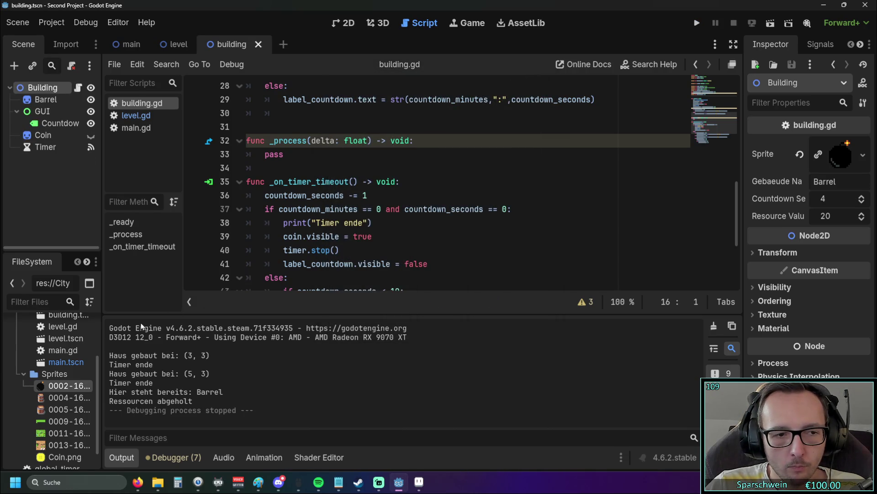
{"action": "right_click", "coordinate": [62, 390]}
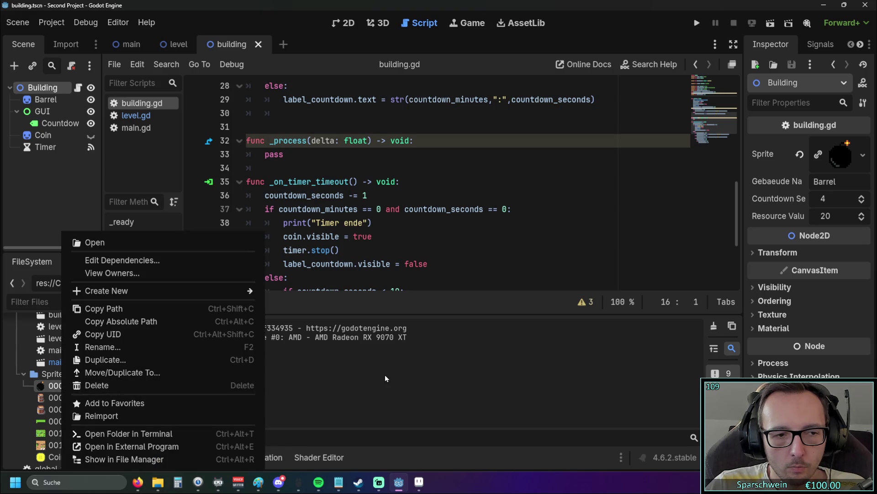
{"action": "left_click", "coordinate": [385, 374]}
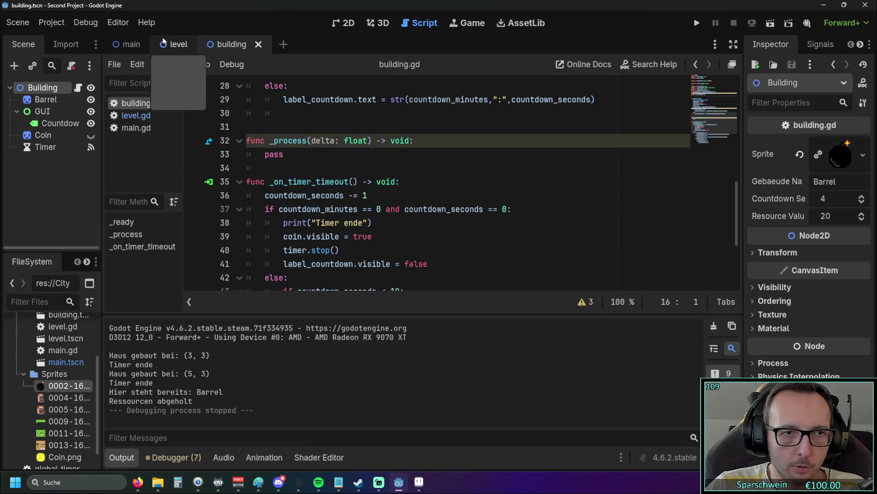
Open the level scene and zoom in on the grass tile set in the TileMap atlas
{"action": "scroll", "coordinate": [69, 327], "scroll_direction": "up", "scroll_amount": 2}
{"action": "scroll", "coordinate": [70, 332], "scroll_direction": "up", "scroll_amount": 3}
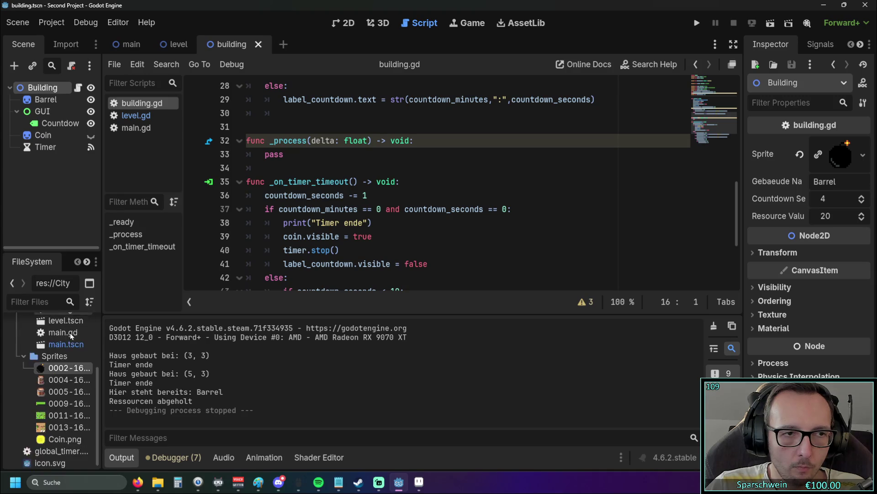
{"action": "left_click", "coordinate": [176, 44]}
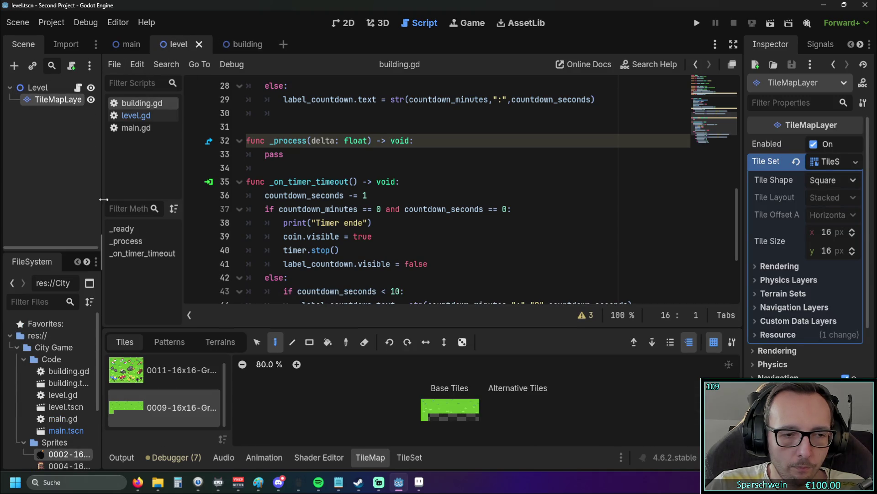
{"action": "scroll", "coordinate": [268, 392], "scroll_direction": "up", "scroll_amount": 3}
{"action": "scroll", "coordinate": [384, 401], "scroll_direction": "down", "scroll_amount": 2}
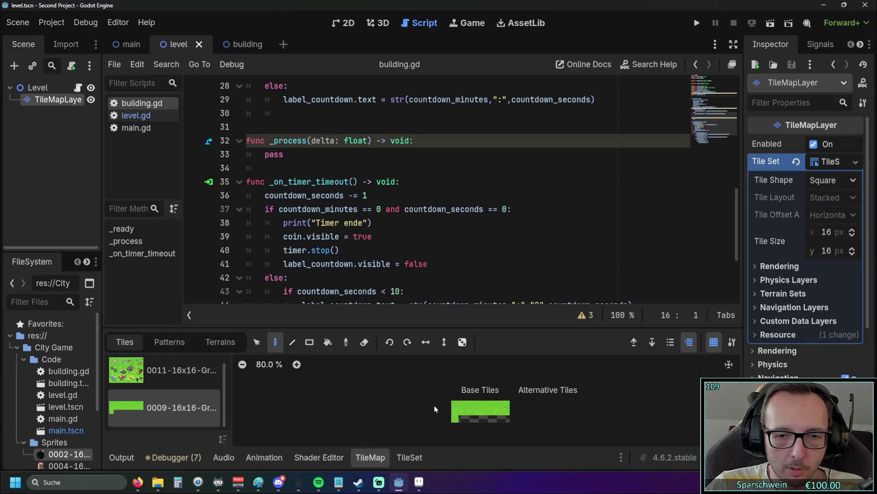
{"action": "scroll", "coordinate": [426, 404], "scroll_direction": "up", "scroll_amount": 5}
{"action": "scroll", "coordinate": [326, 392], "scroll_direction": "down", "scroll_amount": 1}
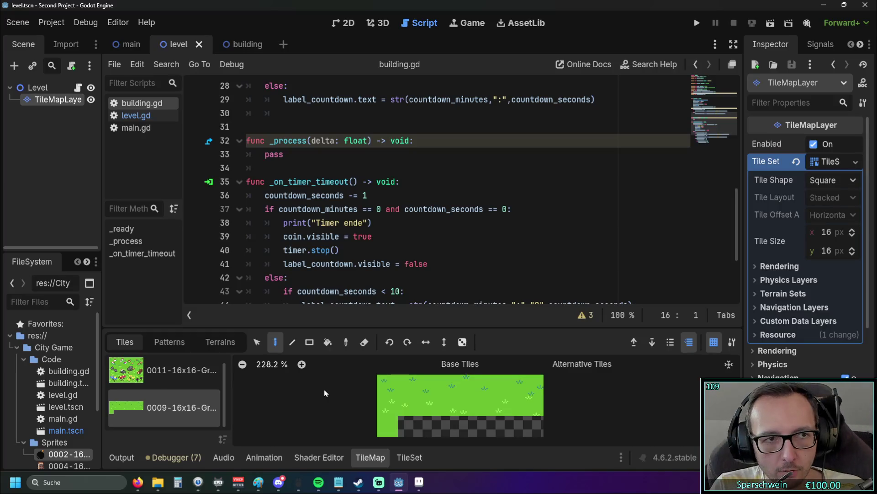
{"action": "scroll", "coordinate": [315, 259], "scroll_direction": "down", "scroll_amount": 3}
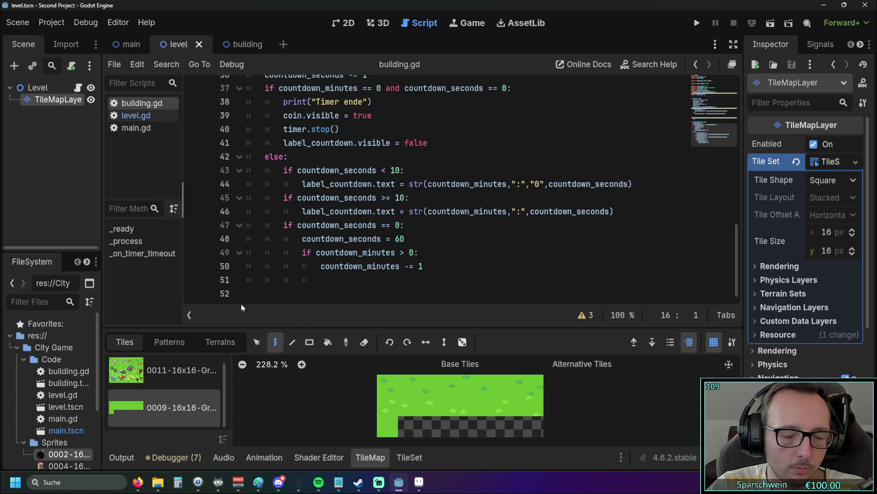
{"action": "left_click", "coordinate": [239, 46]}
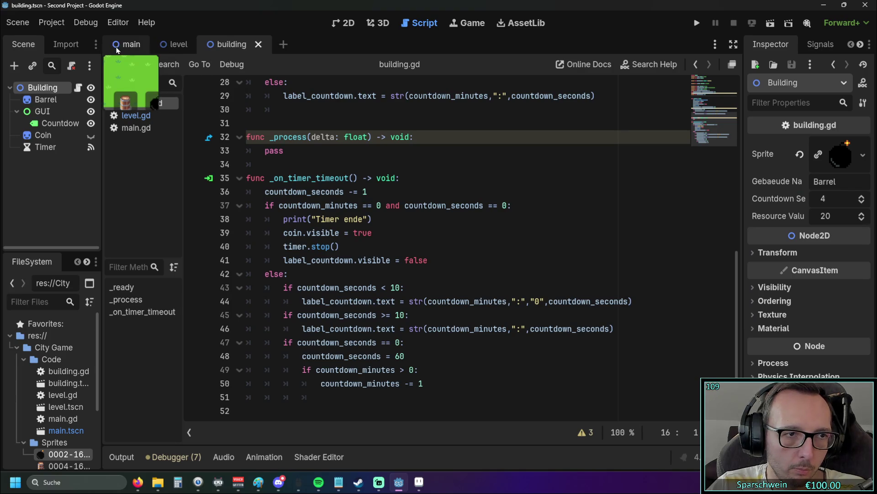
Rename the building scene's Barrel node to Texture
{"action": "left_click", "coordinate": [39, 101]}
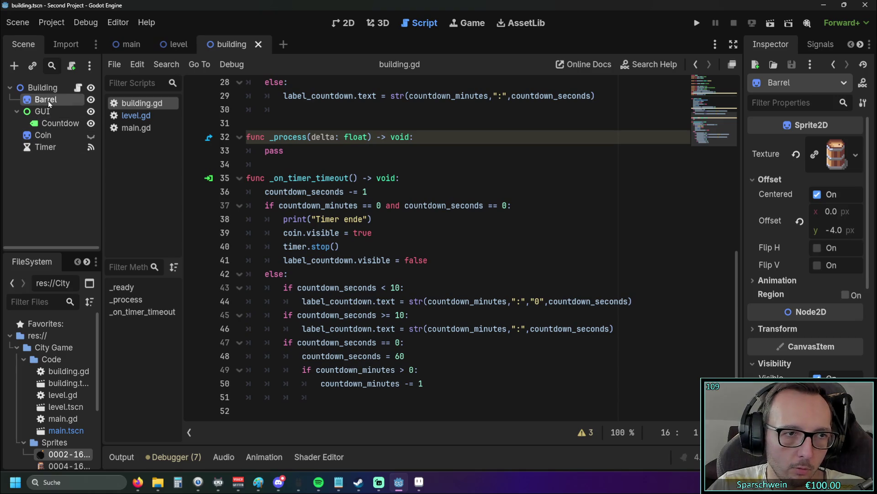
{"action": "right_click", "coordinate": [48, 100]}
{"action": "key", "text": "Escape"}
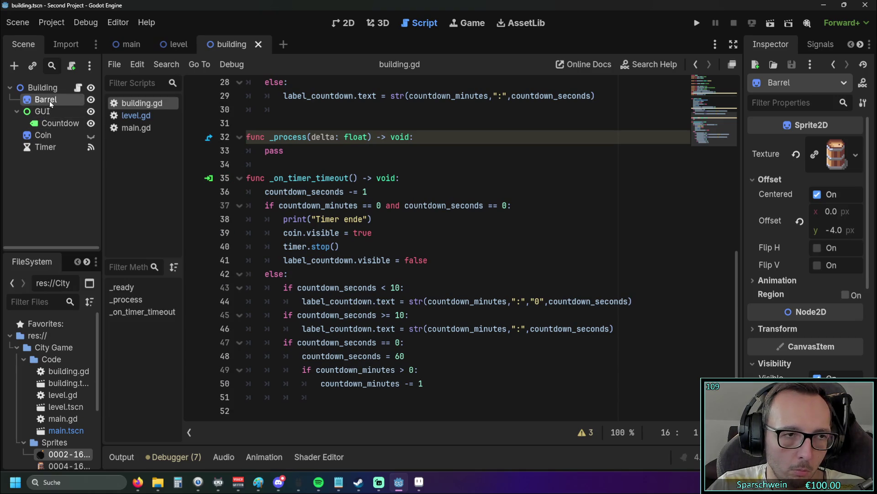
{"action": "double_click", "coordinate": [49, 101]}
{"action": "type", "text": "Sprite"}
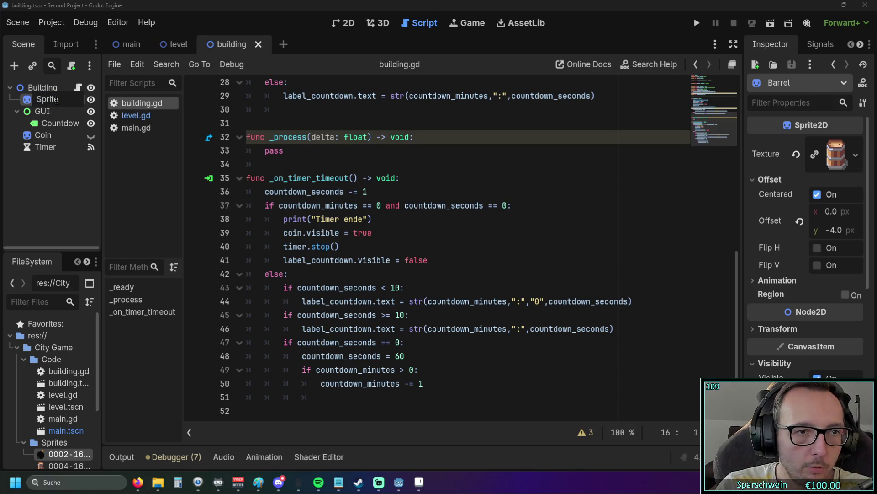
{"action": "key", "text": "BackSpace"}
{"action": "key", "text": "BackSpace"}
{"action": "key", "text": "BackSpace"}
{"action": "type", "text": "Texture"}
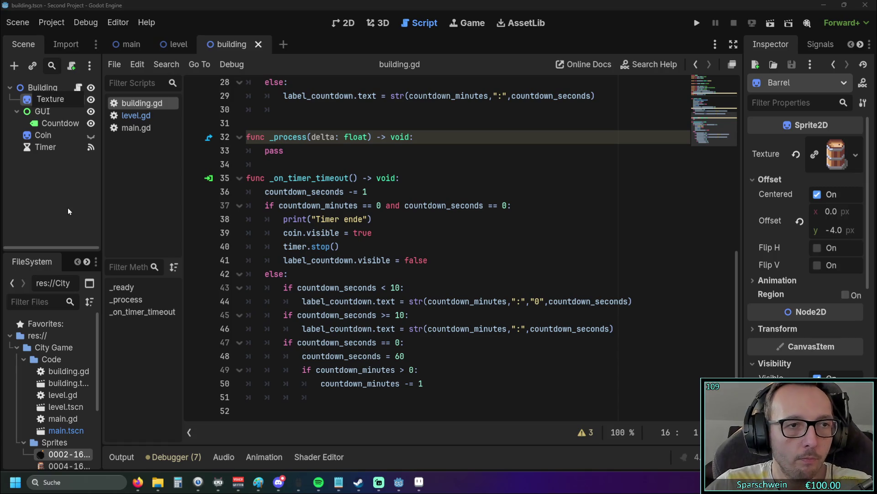
{"action": "key", "text": "Return"}
Rename the Texture node to Sprite2D and return to the level scene
{"action": "scroll", "coordinate": [350, 176], "scroll_direction": "up", "scroll_amount": 10}
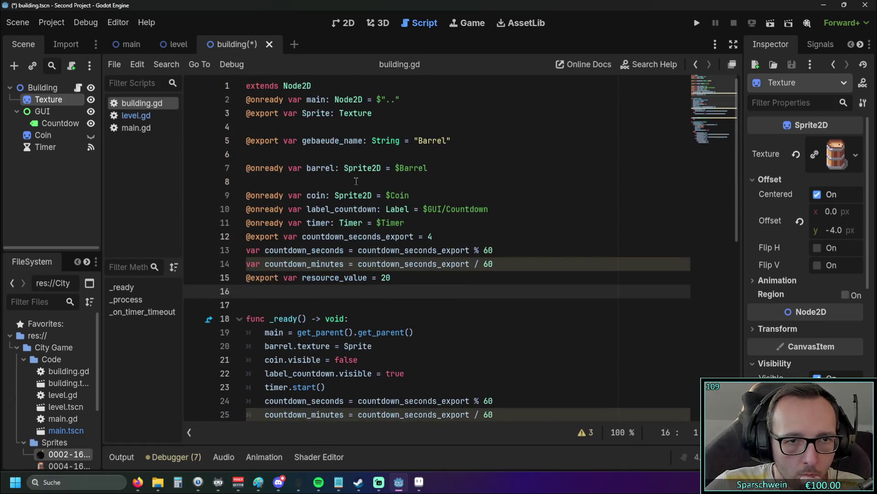
{"action": "double_click", "coordinate": [41, 99]}
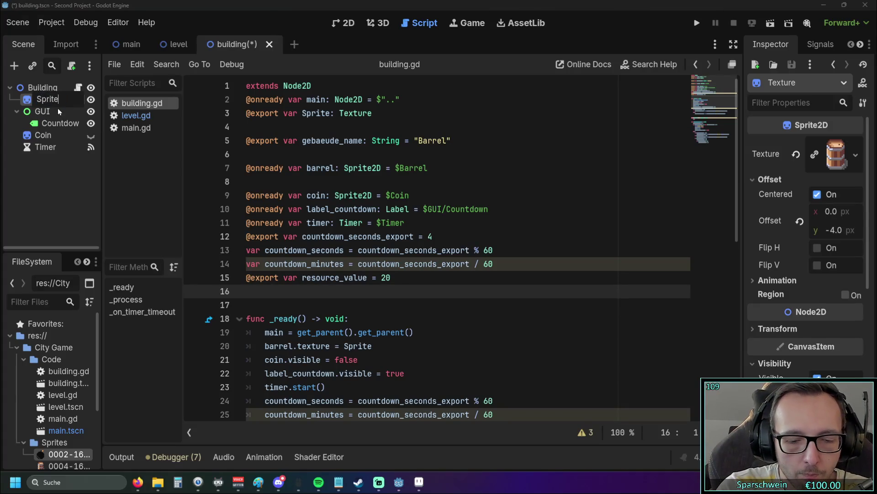
{"action": "key", "text": "Return"}
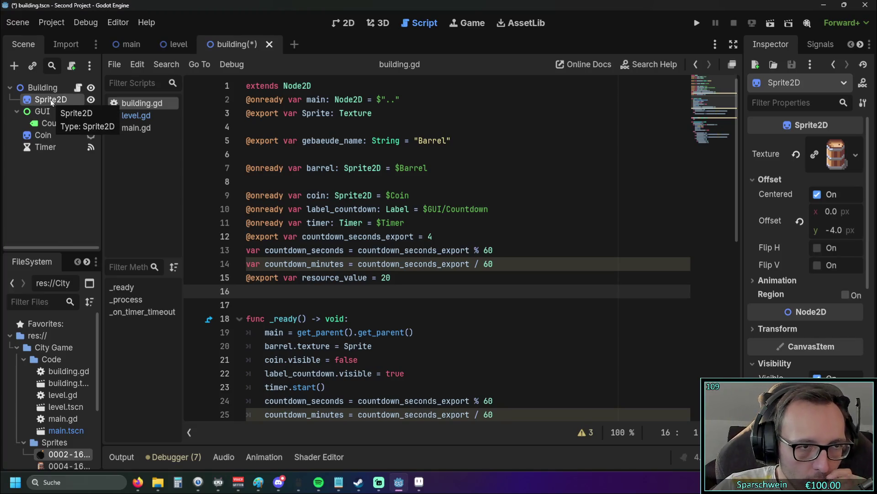
{"action": "left_click", "coordinate": [52, 206]}
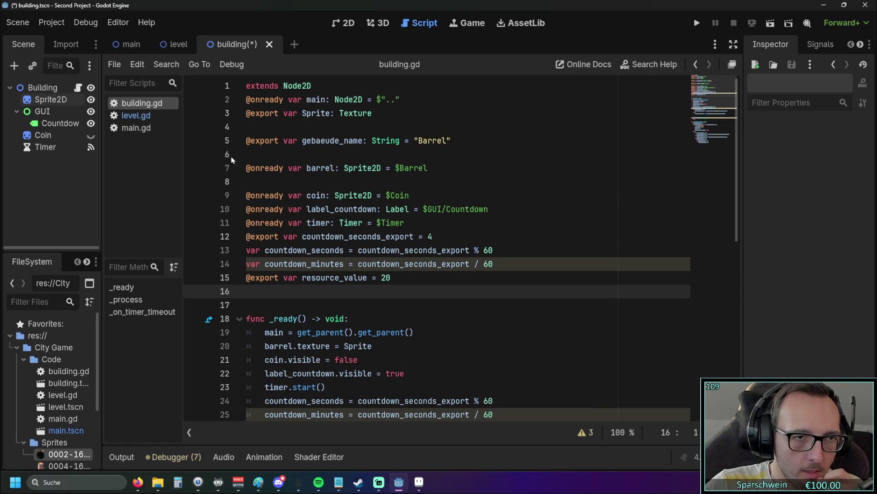
{"action": "left_click", "coordinate": [130, 45]}
{"action": "left_click", "coordinate": [237, 45]}
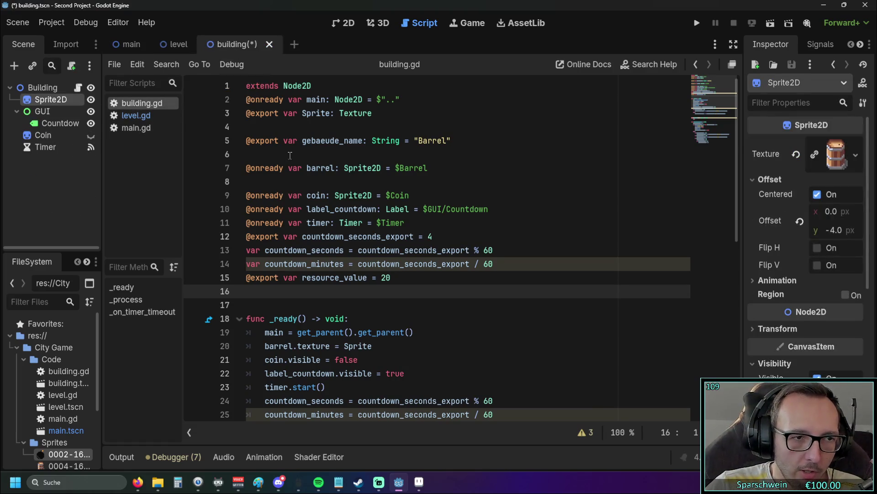
{"action": "left_click", "coordinate": [173, 44]}
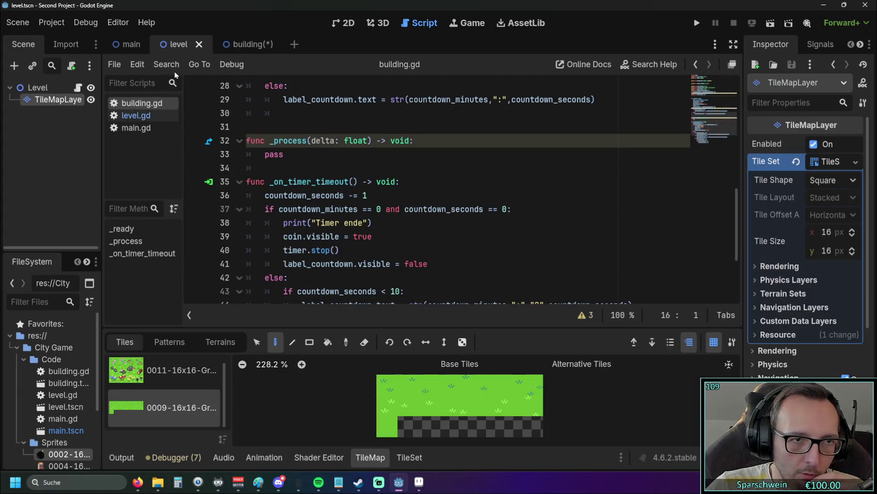
Show the main scene with its camera, level, GUI and timer nodes, then switch to Firefox
{"action": "left_click", "coordinate": [130, 44]}
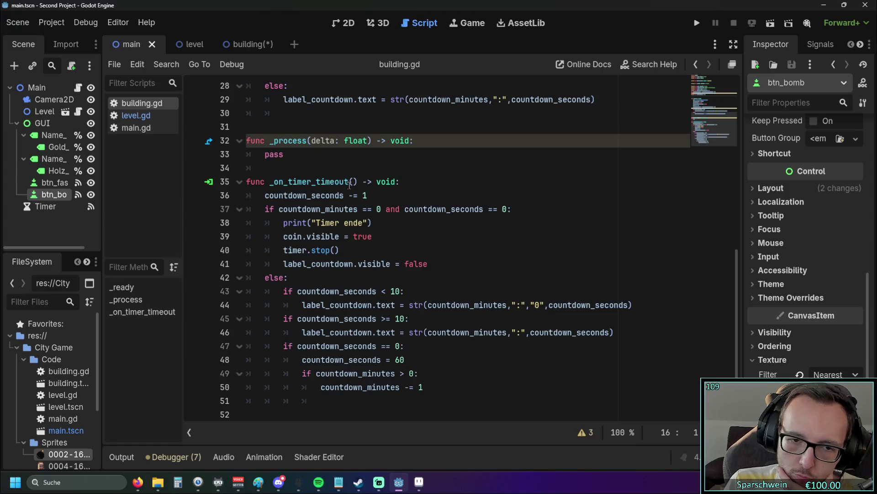
{"action": "key", "text": "alt+Tab"}
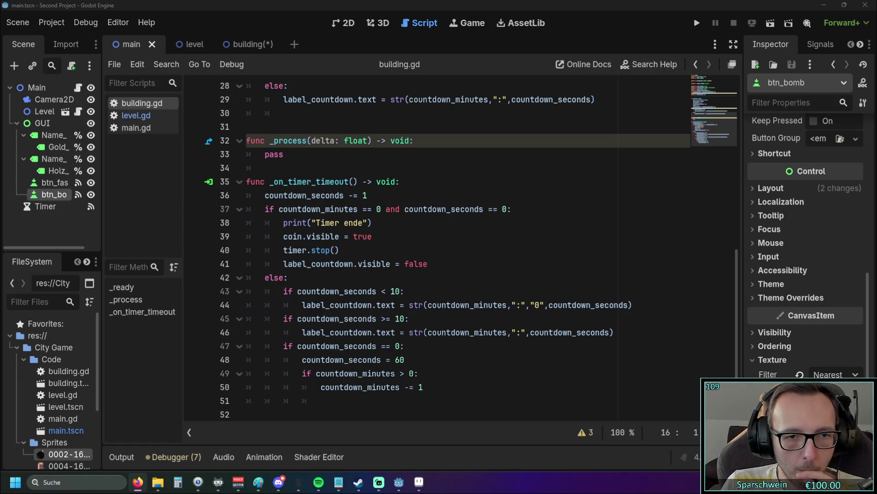
Run the game, place a barrel, and trace the null-instance error to building.gd line 20
{"action": "left_click", "coordinate": [644, 185]}
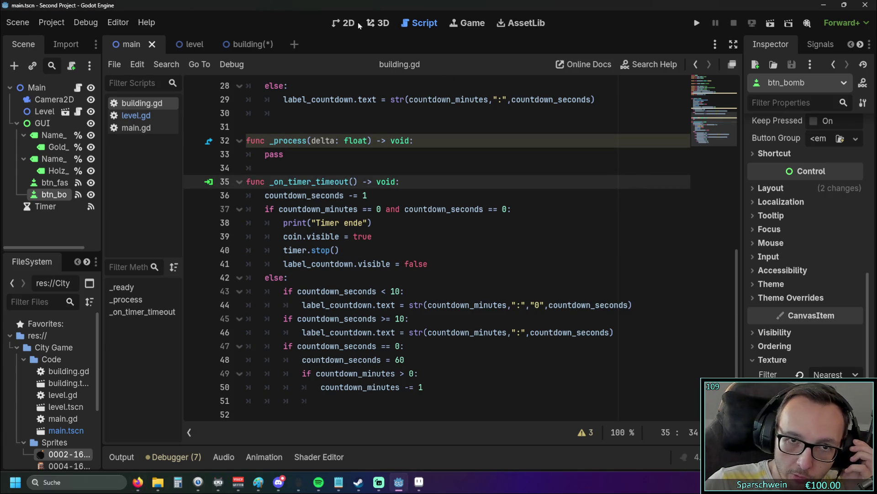
{"action": "left_click", "coordinate": [696, 23]}
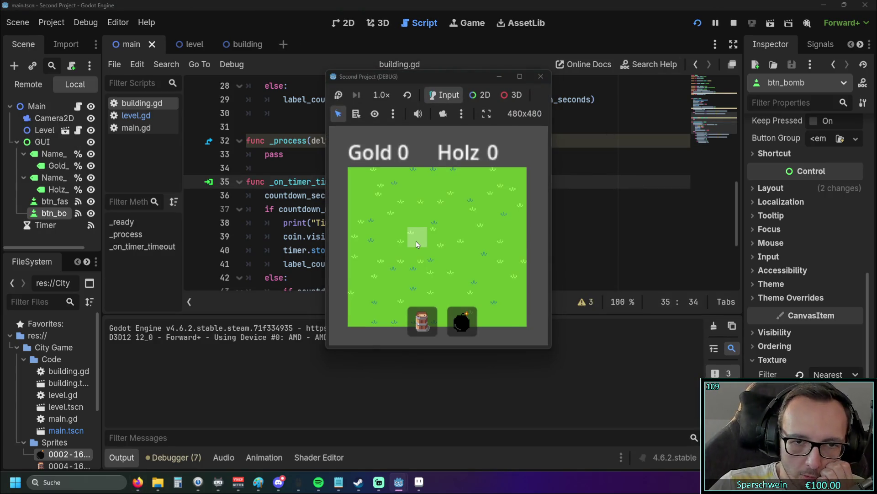
{"action": "left_click", "coordinate": [422, 320]}
{"action": "left_click", "coordinate": [407, 235]}
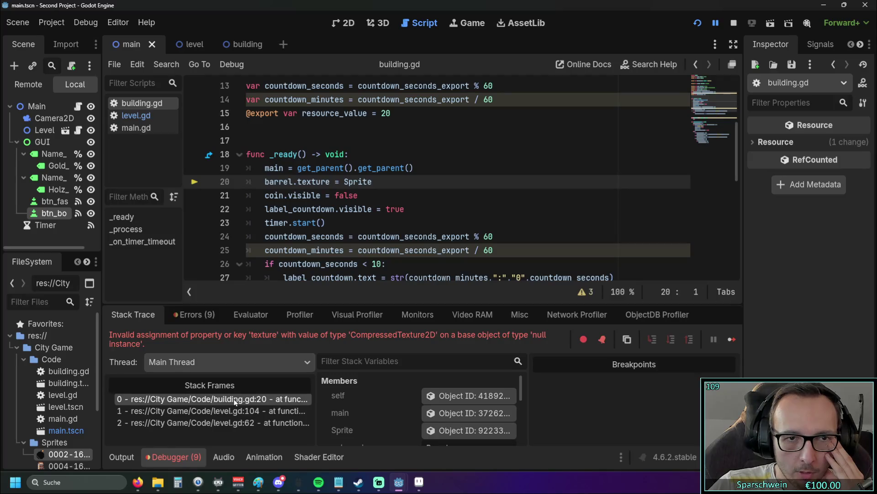
{"action": "left_click", "coordinate": [223, 411]}
{"action": "left_click", "coordinate": [223, 423]}
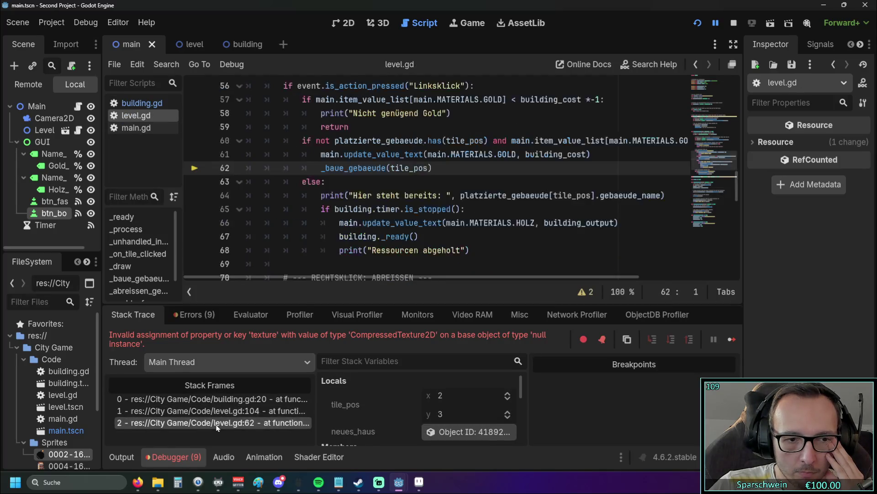
{"action": "left_click", "coordinate": [223, 400]}
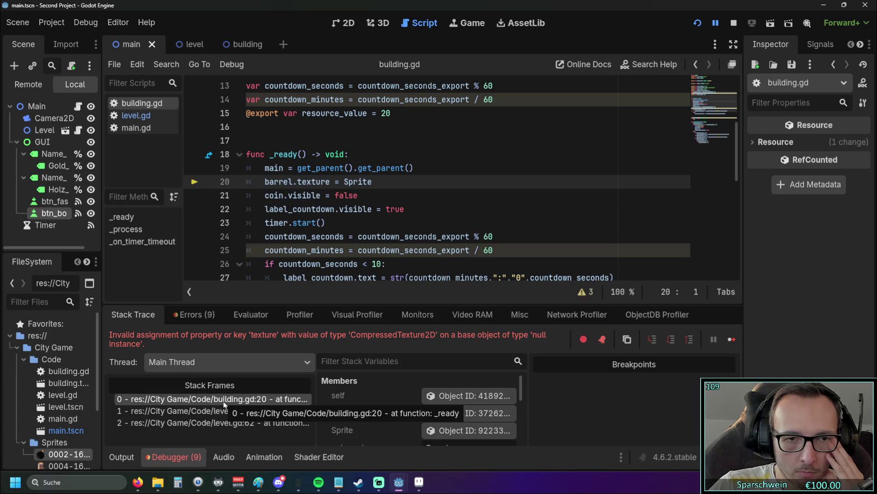
Rerun the game and place barrels on the grass again to reproduce the error
{"action": "left_click", "coordinate": [698, 24]}
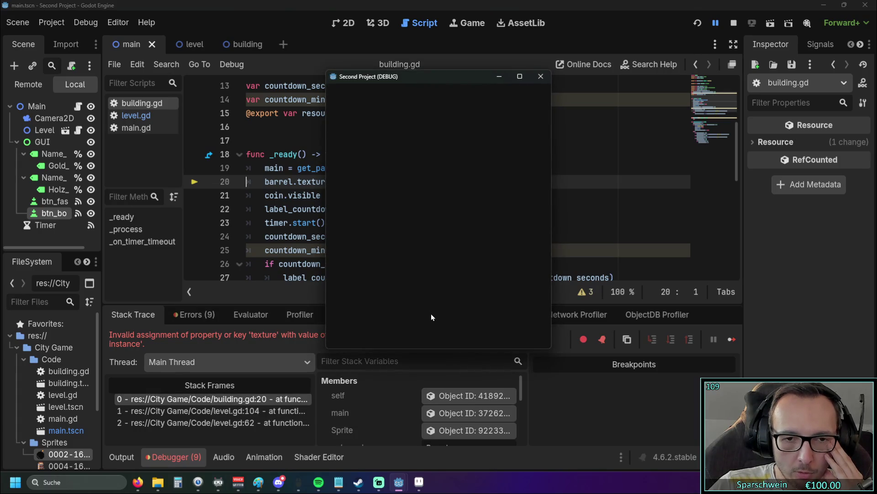
{"action": "left_click", "coordinate": [428, 322]}
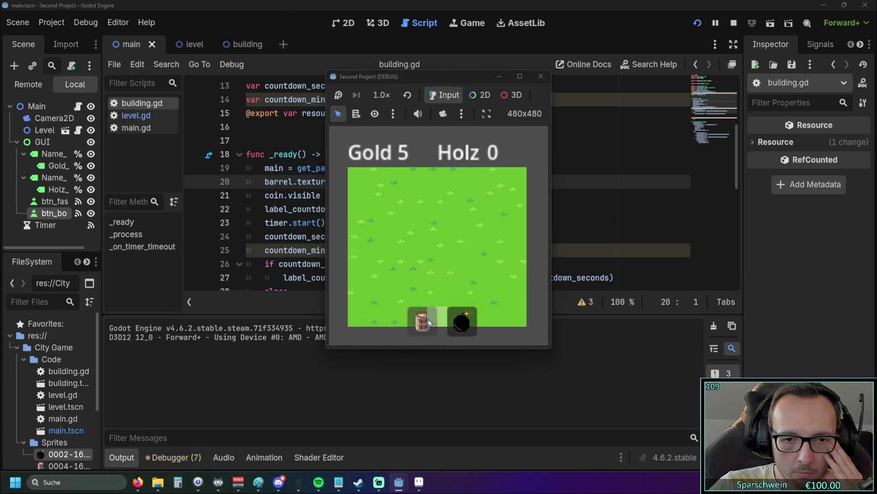
{"action": "left_click", "coordinate": [418, 210]}
{"action": "left_click", "coordinate": [418, 213]}
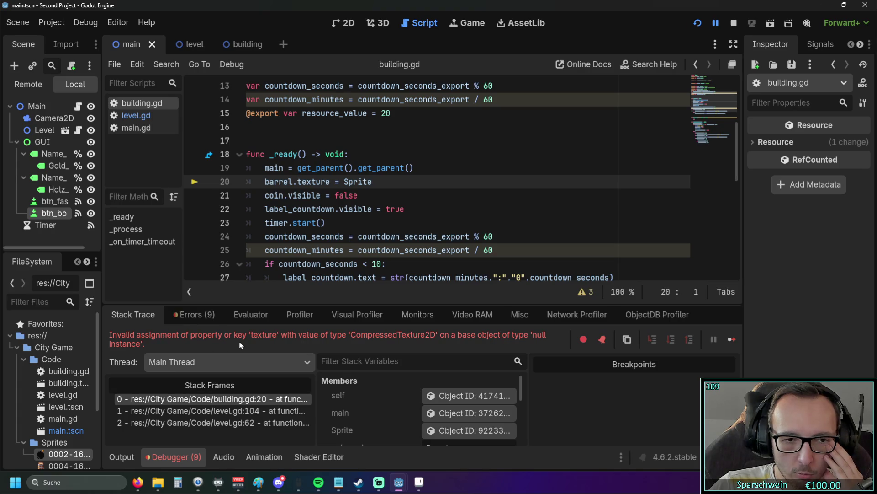
{"action": "scroll", "coordinate": [355, 242], "scroll_direction": "up", "scroll_amount": 4}
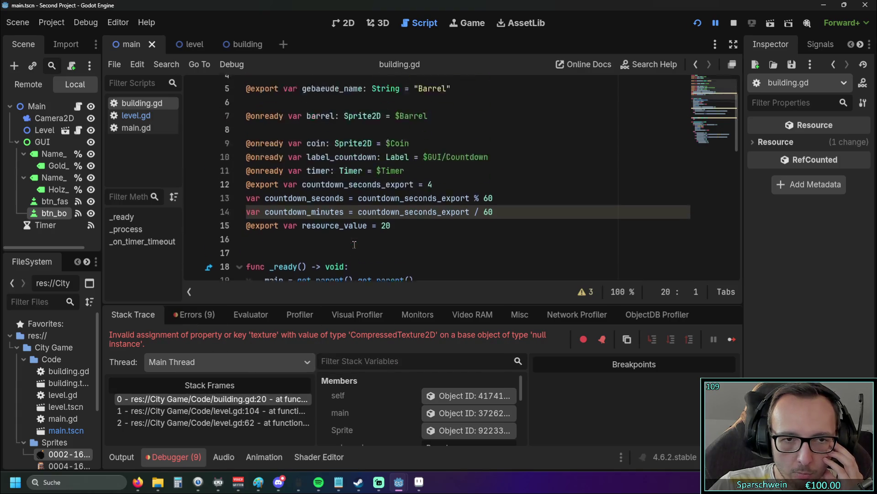
Change the node path on line 7 of building.gd from $Barrel to $Sprite2D
{"action": "scroll", "coordinate": [354, 242], "scroll_direction": "down", "scroll_amount": 1}
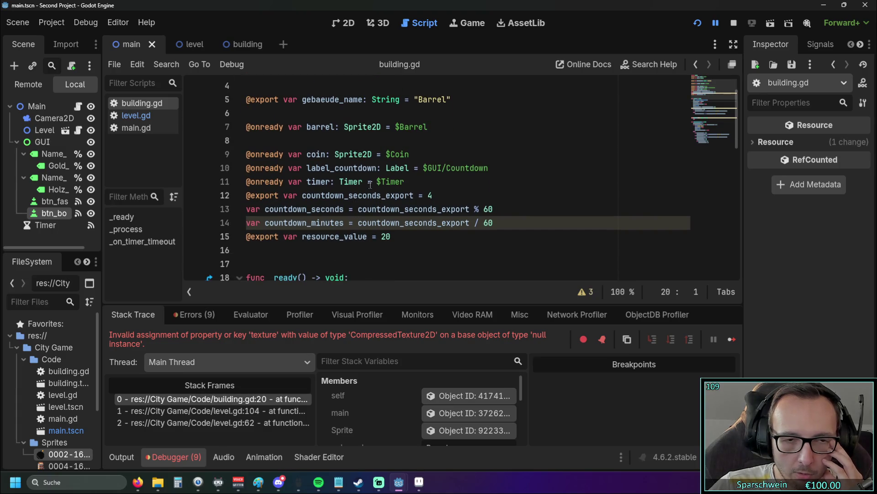
{"action": "scroll", "coordinate": [381, 179], "scroll_direction": "up", "scroll_amount": 1}
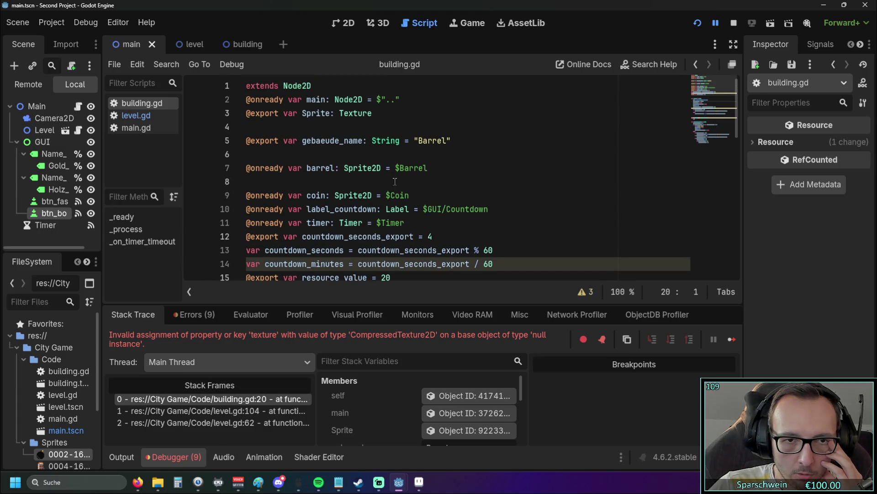
{"action": "left_click_drag", "start_coordinate": [305, 168], "coordinate": [335, 169]}
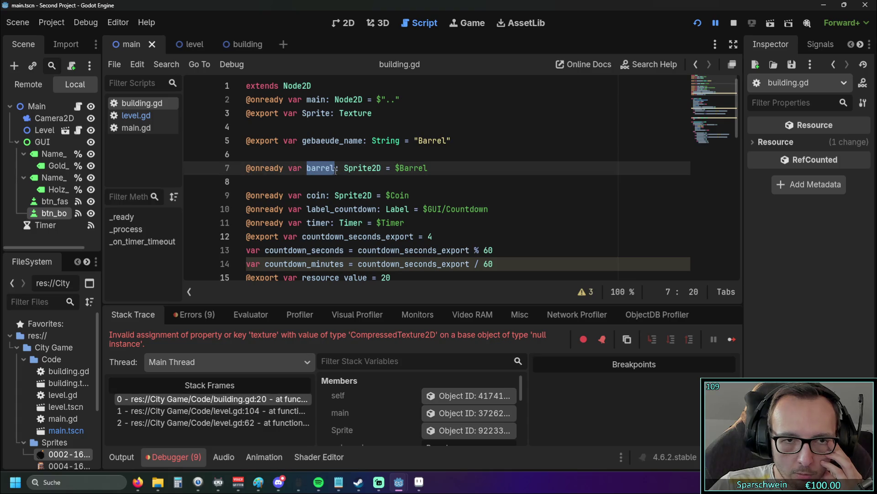
{"action": "mouse_move", "coordinate": [319, 208]}
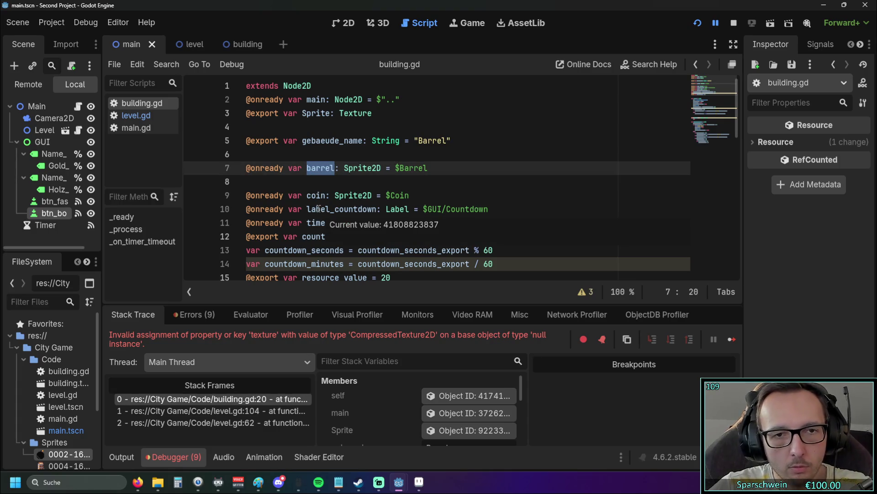
{"action": "left_click", "coordinate": [361, 195]}
{"action": "left_click_drag", "start_coordinate": [396, 168], "coordinate": [428, 171]}
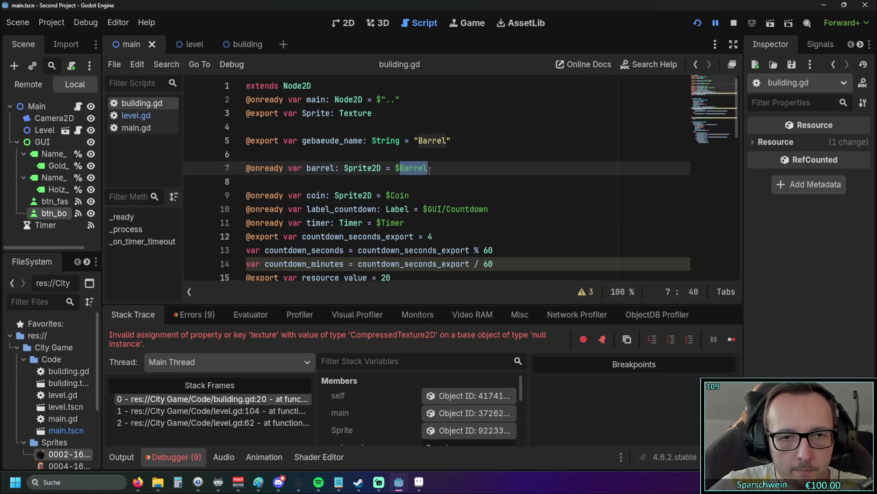
{"action": "type", "text": "Sprite"}
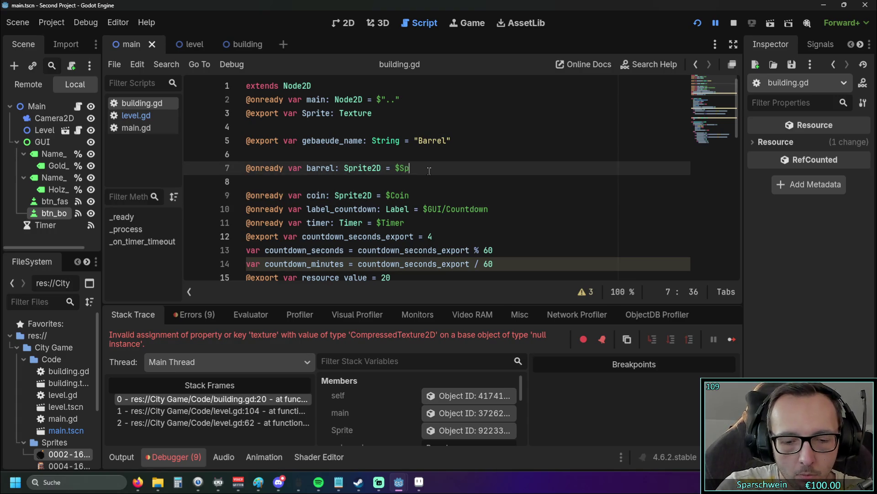
{"action": "type", "text": "2D"}
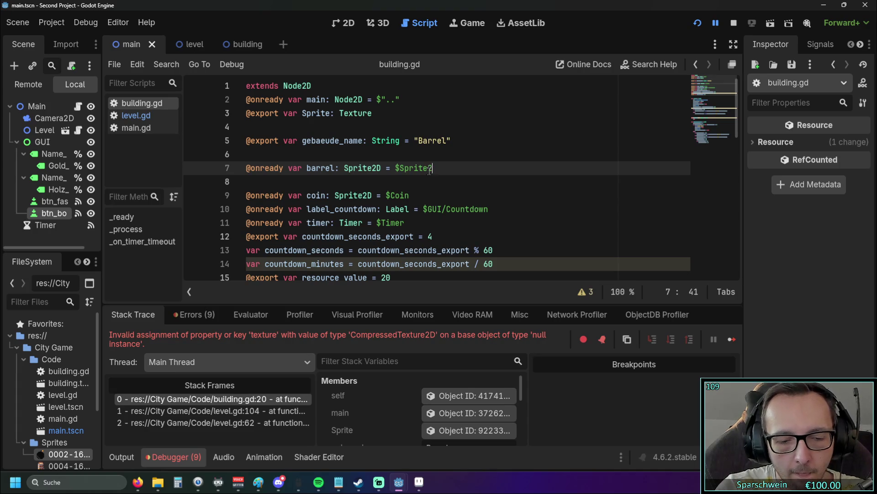
{"action": "left_click", "coordinate": [423, 194]}
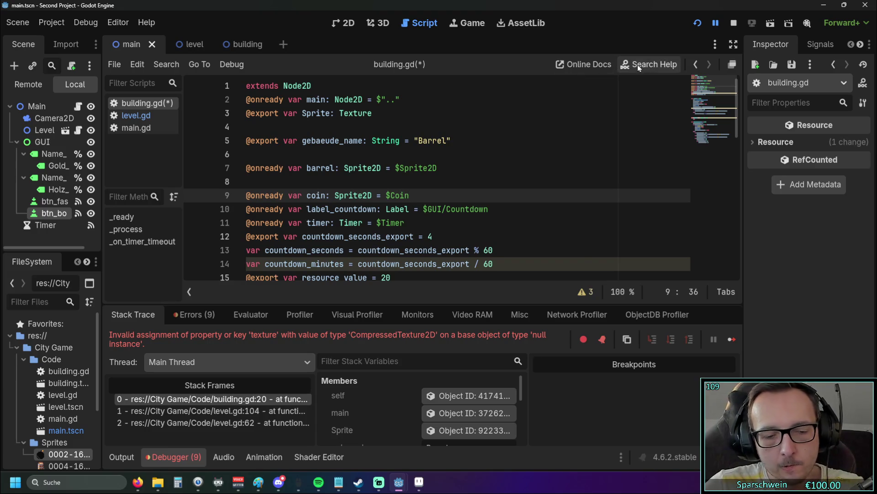
Save building.gd, then test-run the game, building a barrel and collecting its Gold and Holz
{"action": "key", "text": "ctrl+s"}
{"action": "left_click", "coordinate": [694, 26]}
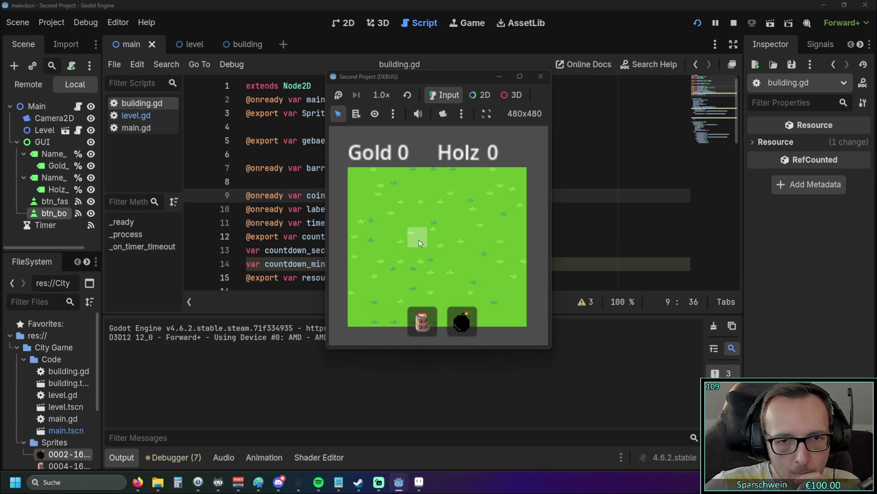
{"action": "left_click", "coordinate": [418, 240]}
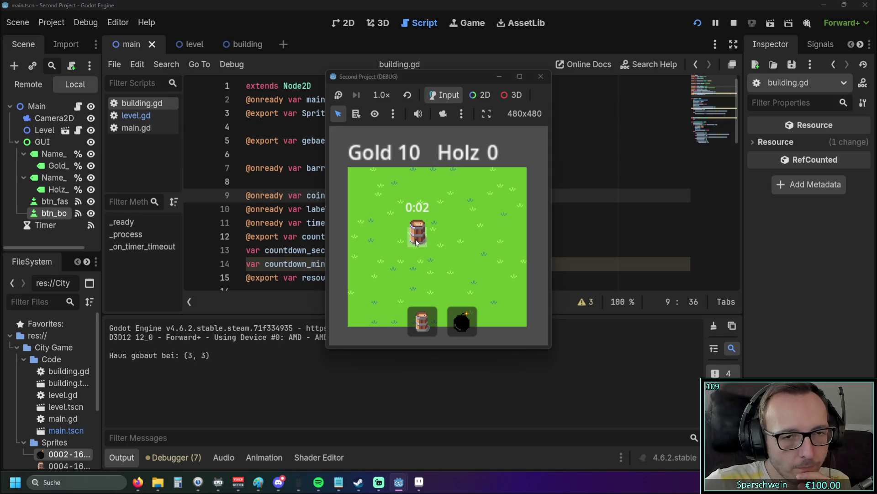
{"action": "left_click", "coordinate": [416, 240]}
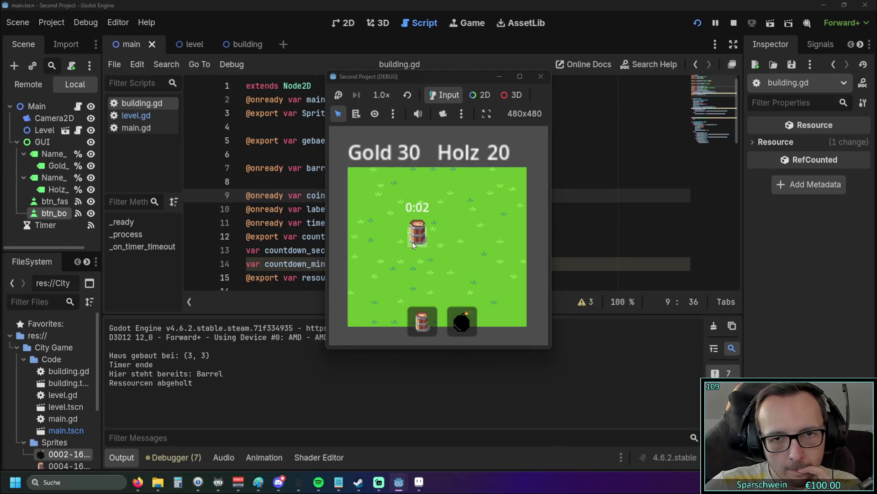
{"action": "left_click", "coordinate": [413, 241]}
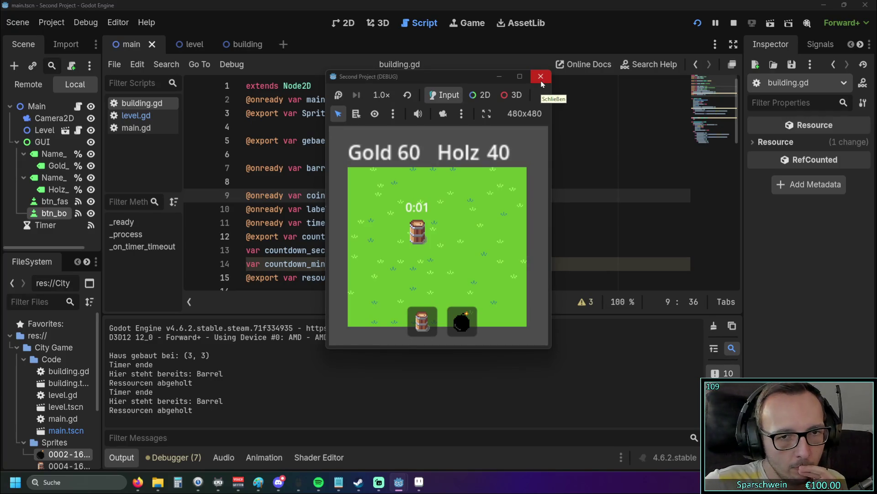
{"action": "left_click", "coordinate": [421, 238]}
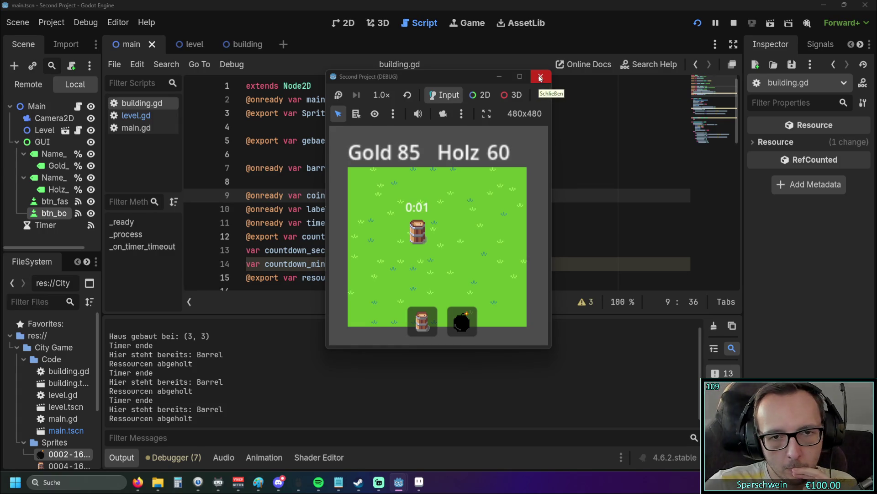
{"action": "left_click", "coordinate": [540, 78]}
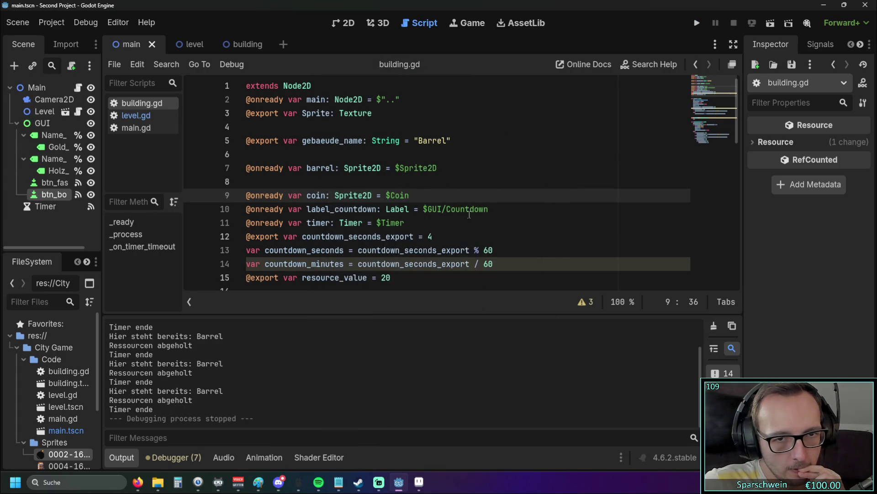
{"action": "left_click", "coordinate": [471, 224]}
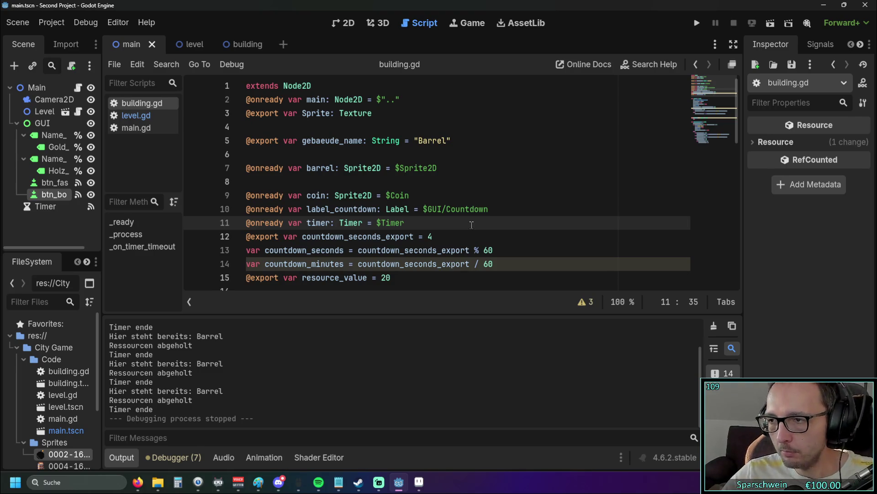
{"action": "key", "text": "alt+Tab"}
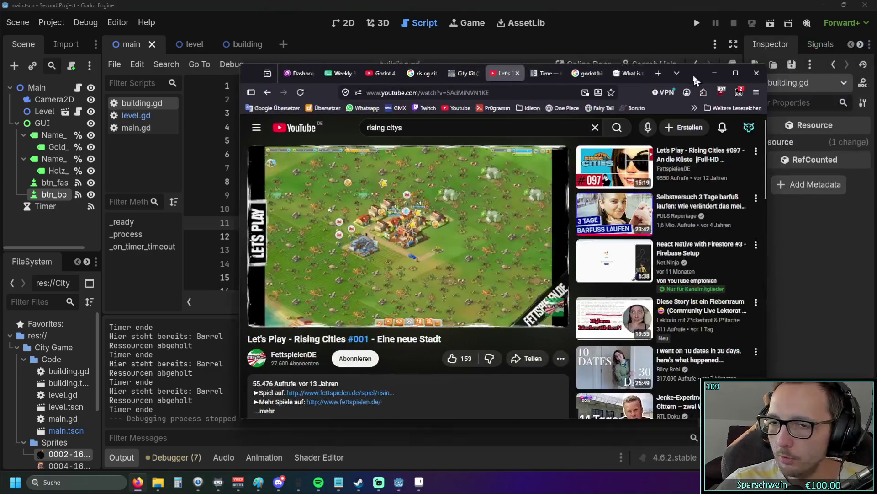
Enlarge the player for the Rising Cities Let's Play #001 video
{"action": "key", "text": "f"}
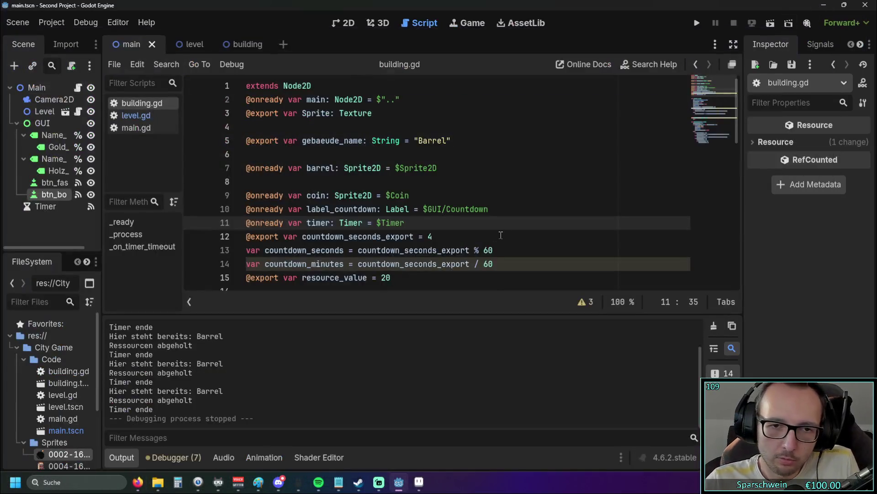
{"action": "left_click", "coordinate": [500, 235]}
{"action": "scroll", "coordinate": [484, 236], "scroll_direction": "down", "scroll_amount": 12}
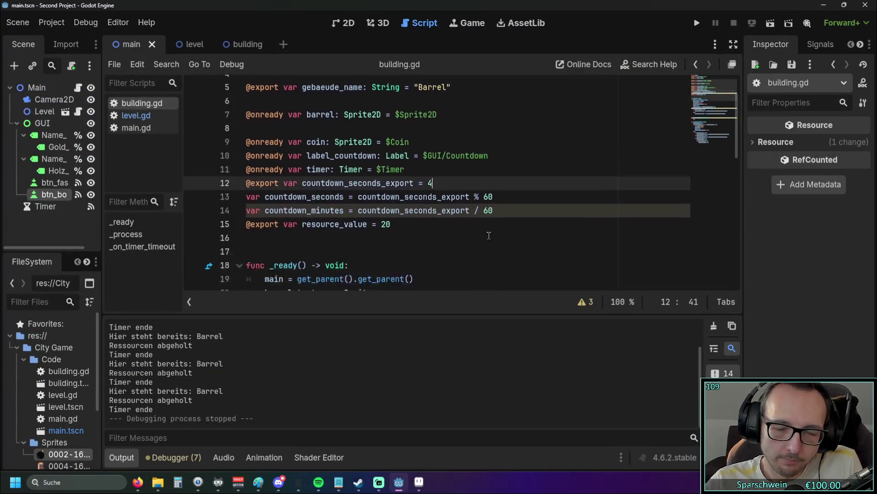
{"action": "scroll", "coordinate": [483, 237], "scroll_direction": "up", "scroll_amount": 3}
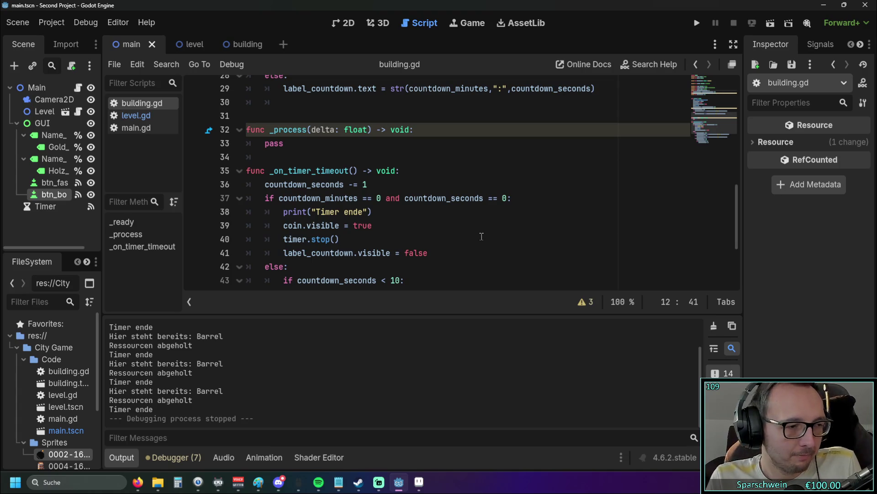
{"action": "scroll", "coordinate": [482, 236], "scroll_direction": "up", "scroll_amount": 10}
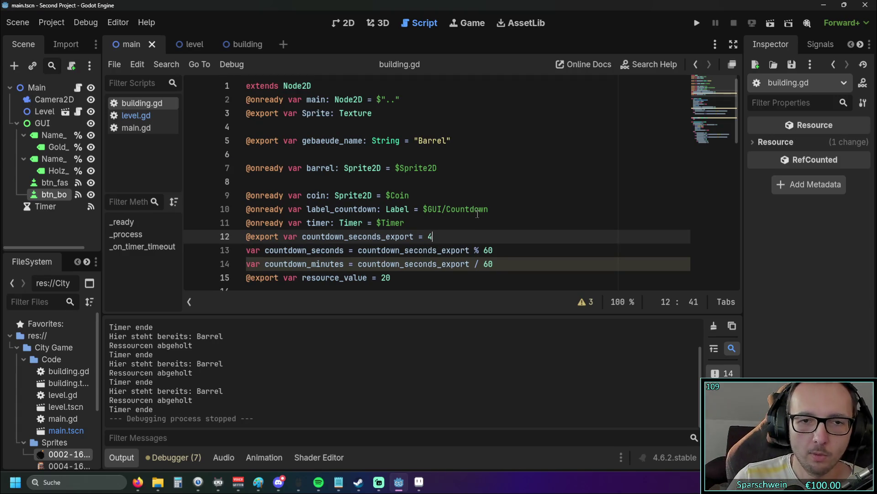
{"action": "scroll", "coordinate": [457, 201], "scroll_direction": "down", "scroll_amount": 10}
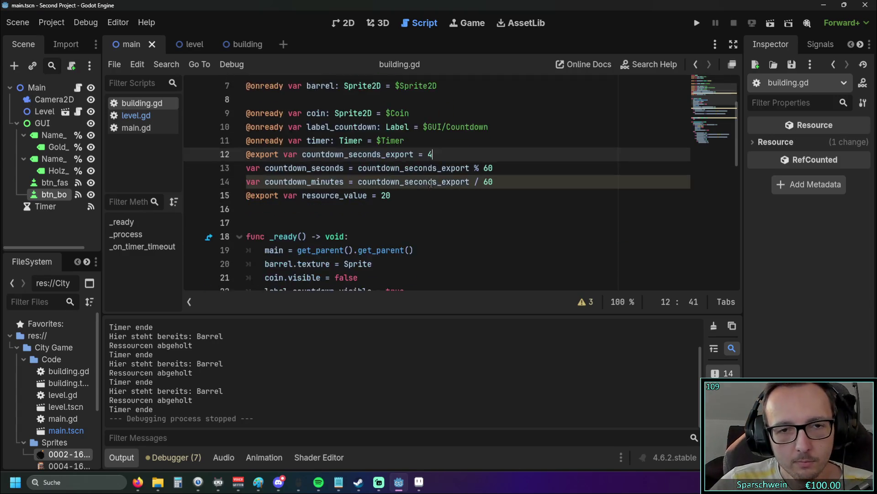
{"action": "scroll", "coordinate": [431, 182], "scroll_direction": "down", "scroll_amount": 3}
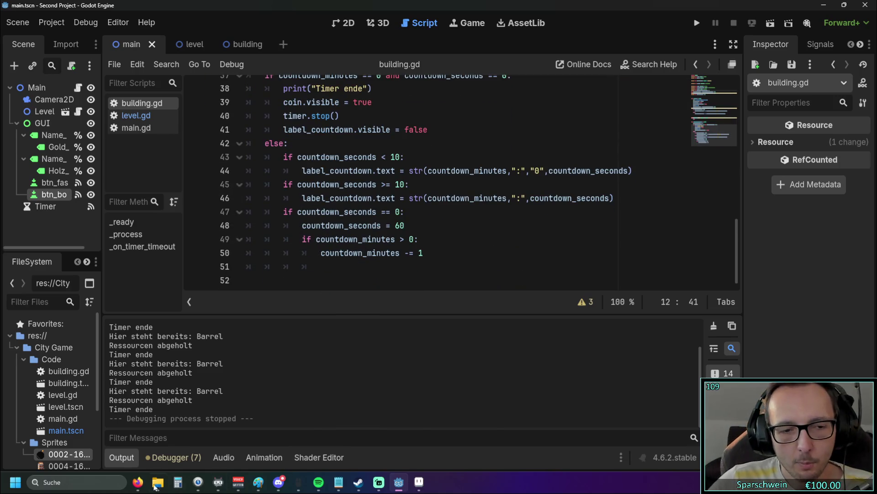
{"action": "left_click", "coordinate": [138, 481]}
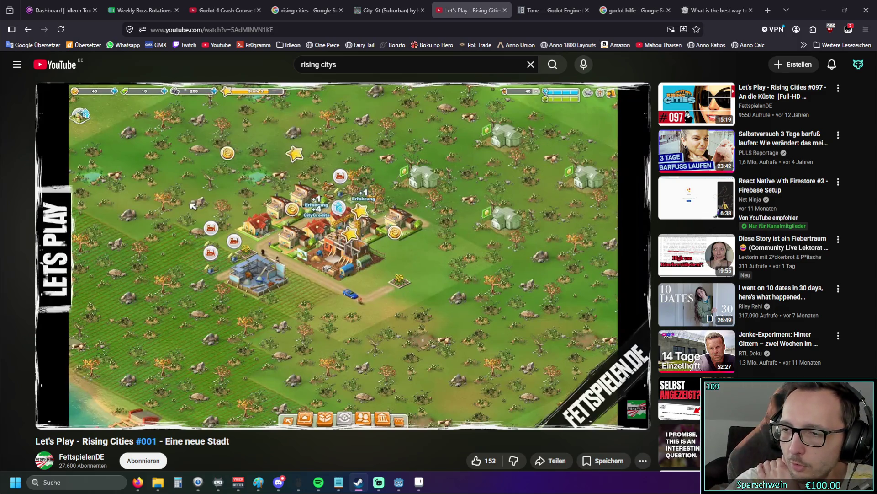
{"action": "left_click", "coordinate": [359, 481]}
Maximize Steam, play the Unnamed Space Idle trailer fullscreen, pause it, and open the library
{"action": "double_click", "coordinate": [555, 75]}
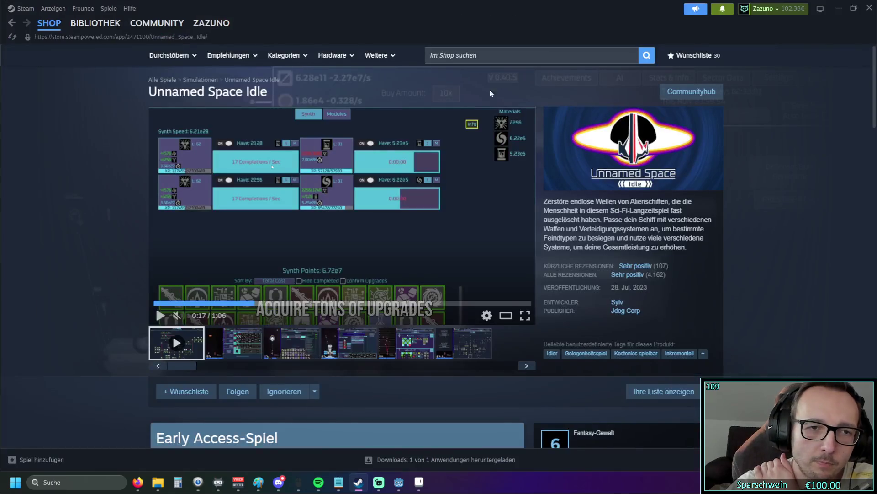
{"action": "left_click", "coordinate": [525, 316]}
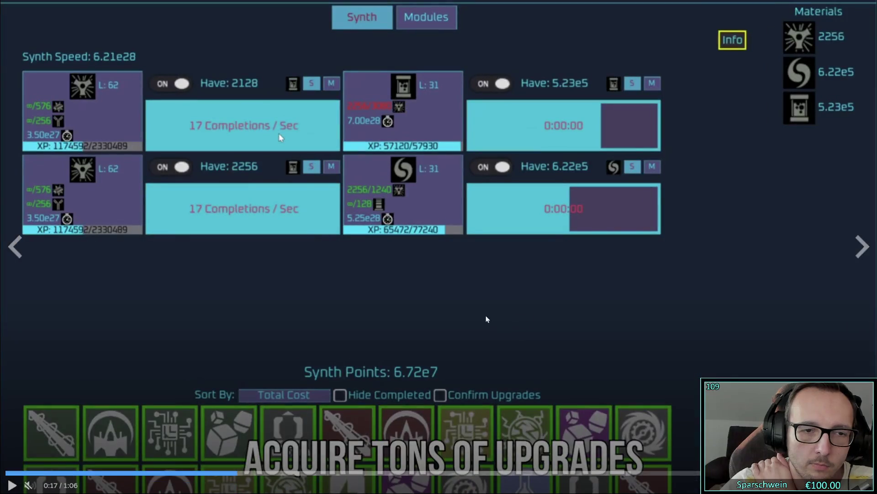
{"action": "left_click", "coordinate": [21, 473]}
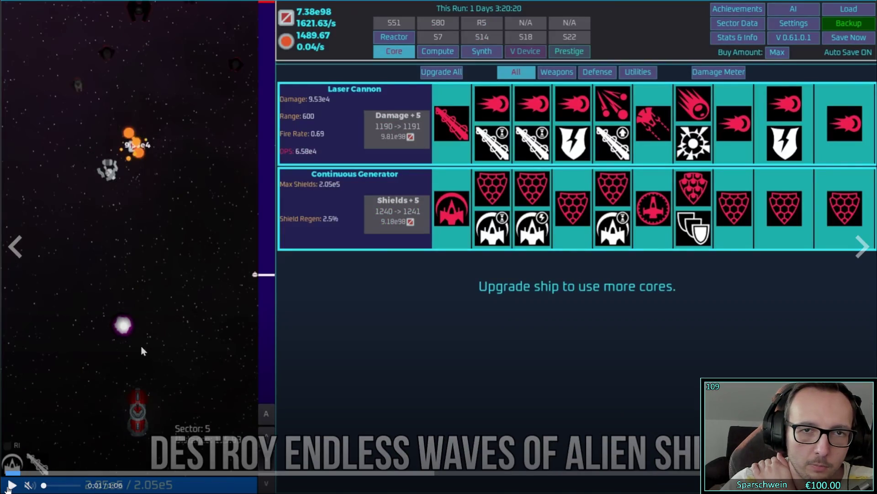
{"action": "left_click", "coordinate": [10, 488]}
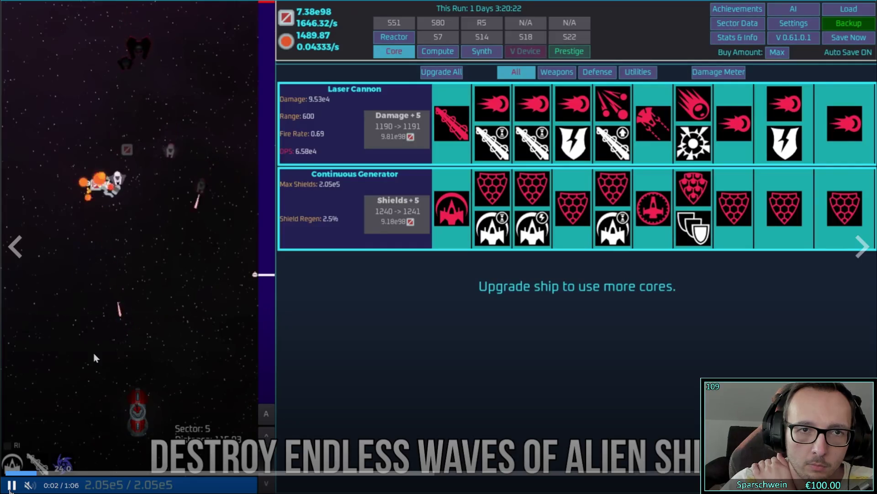
{"action": "left_click", "coordinate": [10, 488]}
{"action": "left_click", "coordinate": [11, 486]}
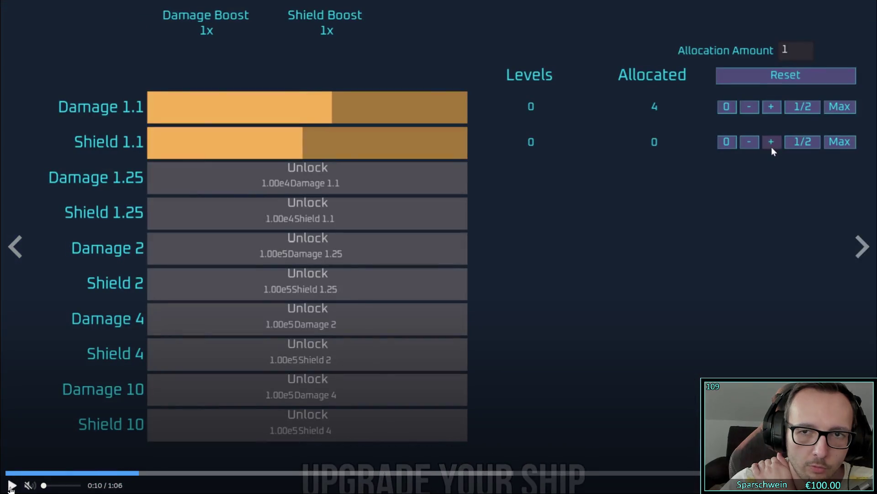
{"action": "left_click", "coordinate": [11, 486]}
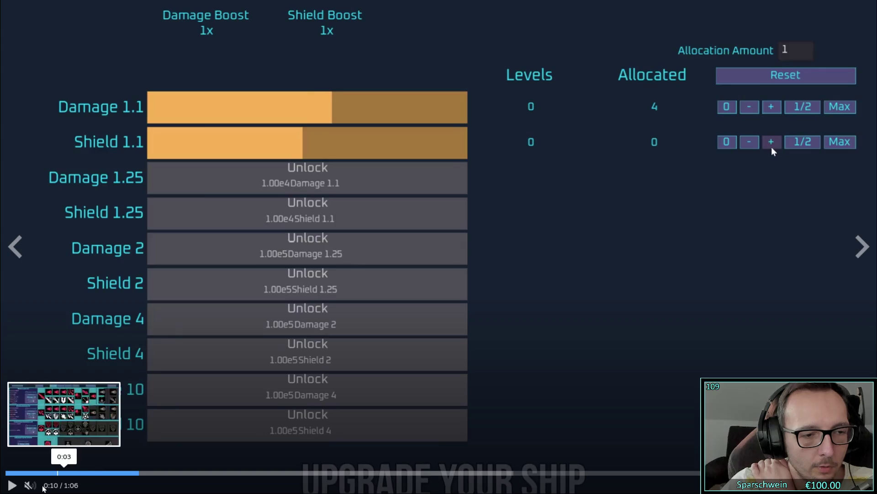
{"action": "key", "text": "Escape"}
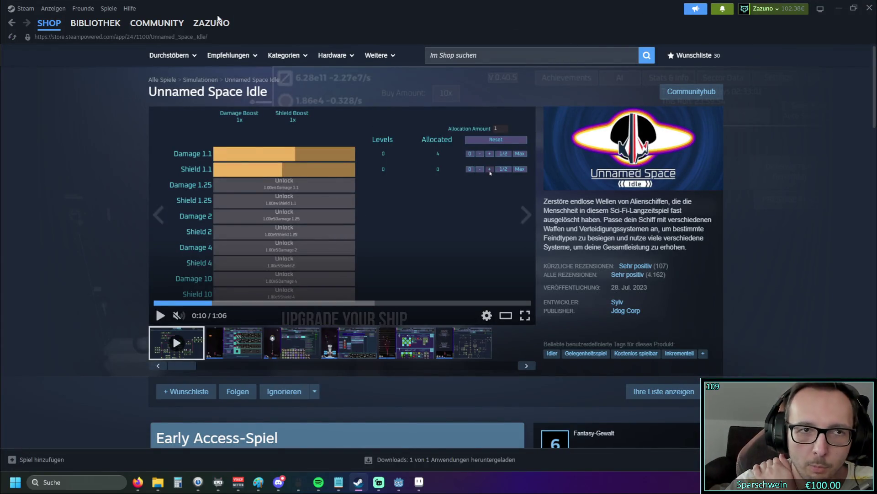
{"action": "left_click", "coordinate": [76, 31]}
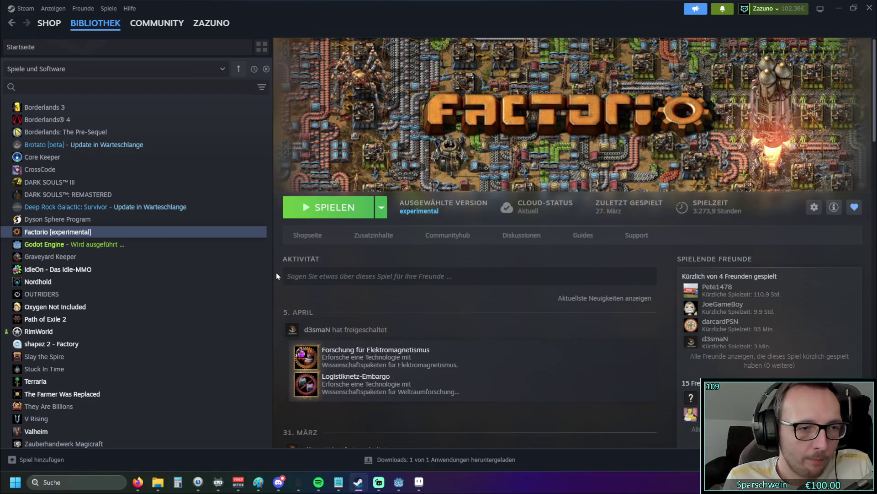
Scroll the library list down to the Geplante Streamspiele games
{"action": "scroll", "coordinate": [215, 233], "scroll_direction": "down", "scroll_amount": 12}
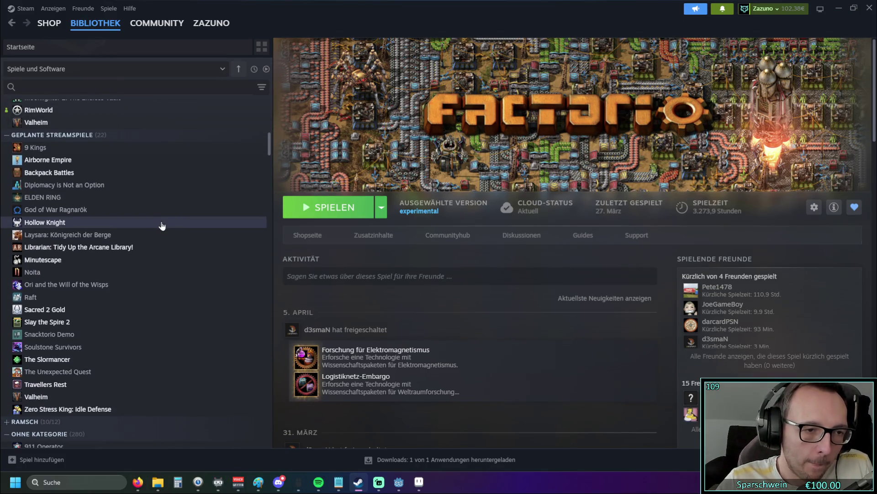
Open the Zero Stress King: Idle Defense library page, then minimize Steam to reveal Firefox
{"action": "left_click", "coordinate": [89, 409]}
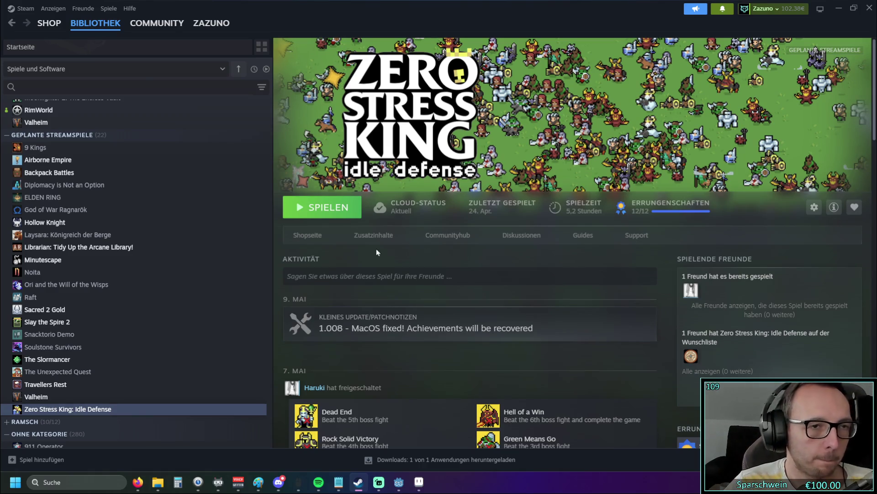
{"action": "left_click", "coordinate": [839, 9]}
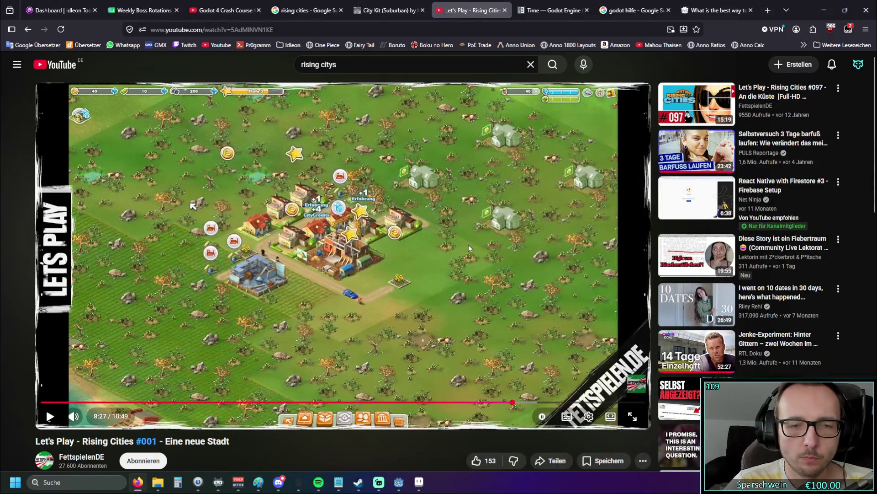
Watch the Rising Cities Let's Play fullscreen, then exit and return to Godot's building.gd
{"action": "scroll", "coordinate": [471, 247], "scroll_direction": "down", "scroll_amount": 1}
{"action": "scroll", "coordinate": [471, 247], "scroll_direction": "up", "scroll_amount": 1}
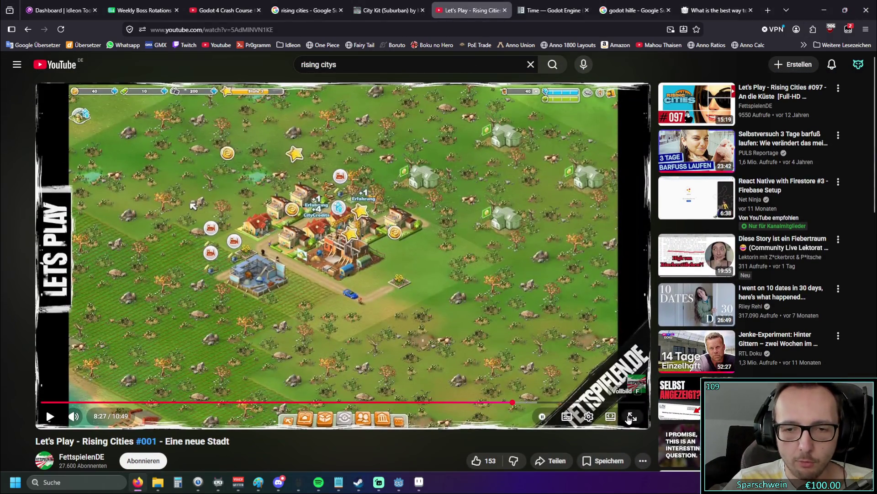
{"action": "left_click", "coordinate": [632, 416]}
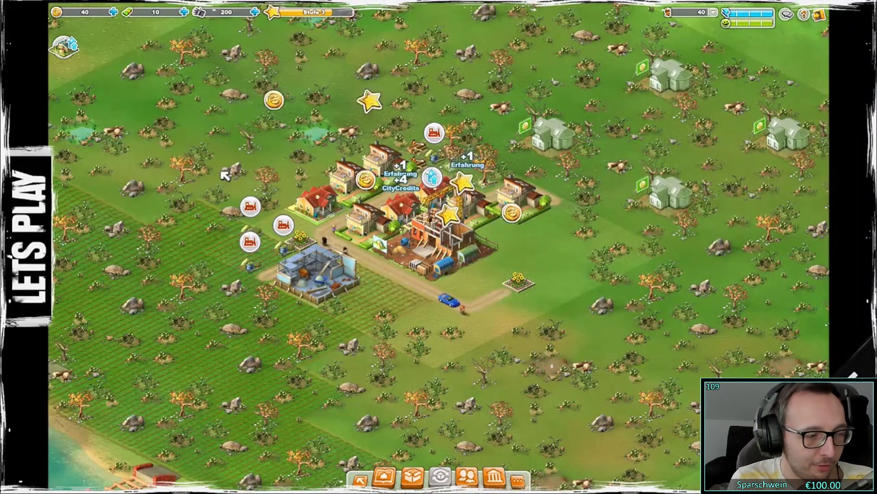
{"action": "key", "text": "Escape"}
{"action": "key", "text": "alt+Tab"}
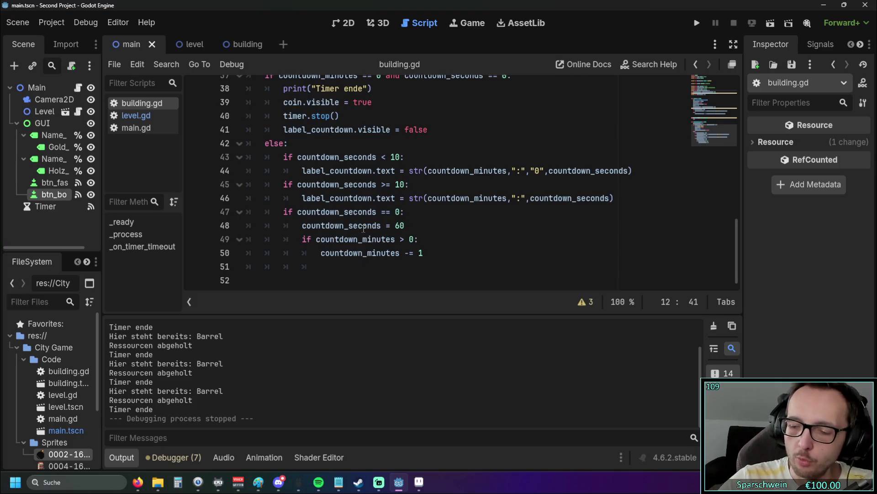
Look over building.gd and level.gd, then run Second Project in a debug window
{"action": "scroll", "coordinate": [441, 194], "scroll_direction": "up", "scroll_amount": 4}
{"action": "scroll", "coordinate": [440, 195], "scroll_direction": "up", "scroll_amount": 3}
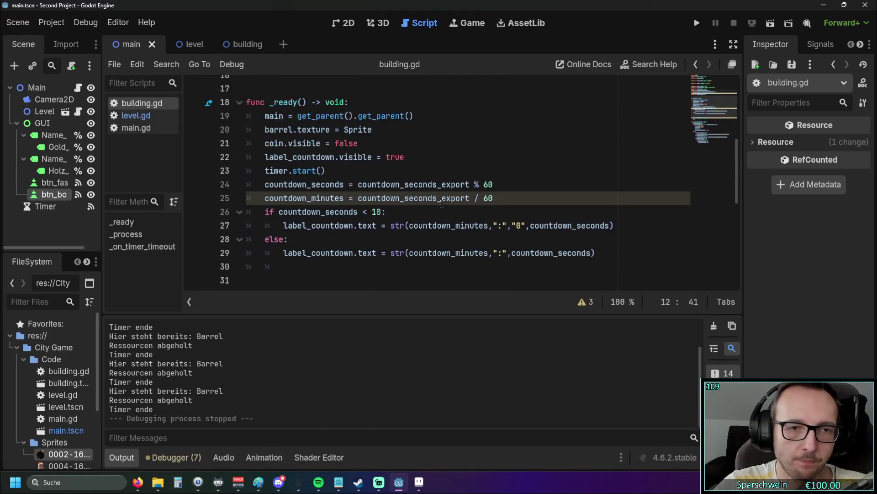
{"action": "scroll", "coordinate": [440, 195], "scroll_direction": "down", "scroll_amount": 7}
{"action": "left_click", "coordinate": [144, 115]}
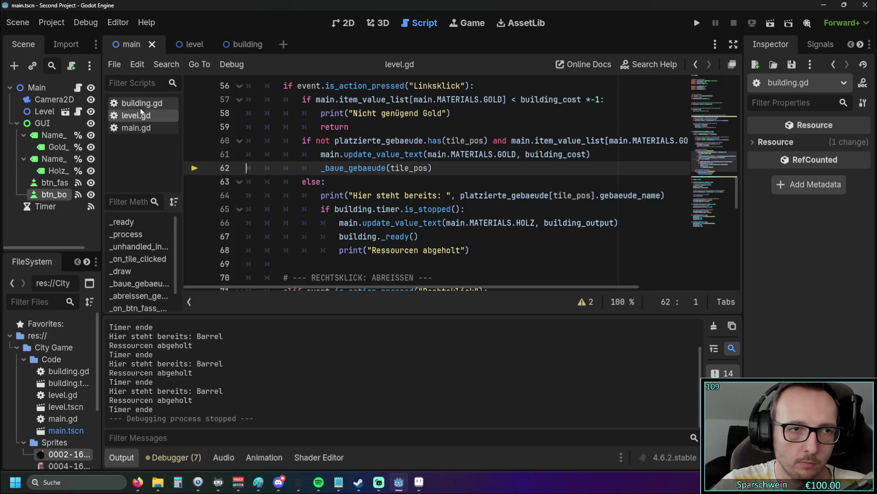
{"action": "left_click", "coordinate": [142, 103]}
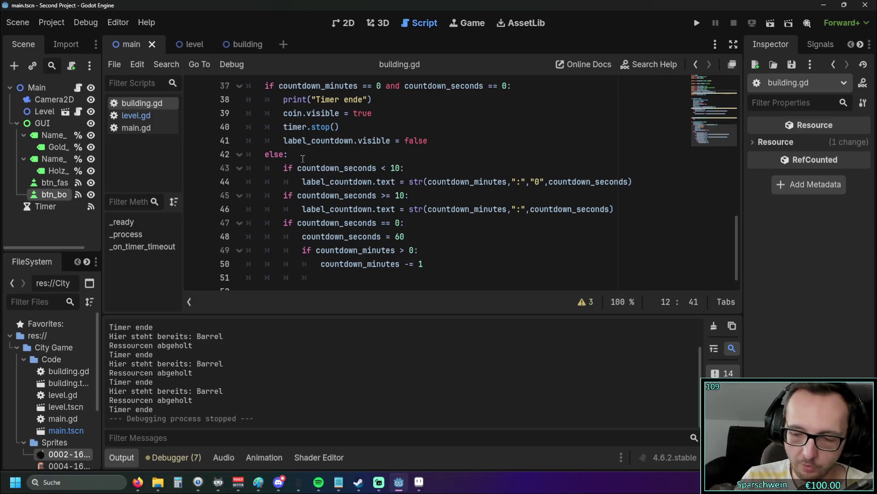
{"action": "left_click", "coordinate": [698, 21]}
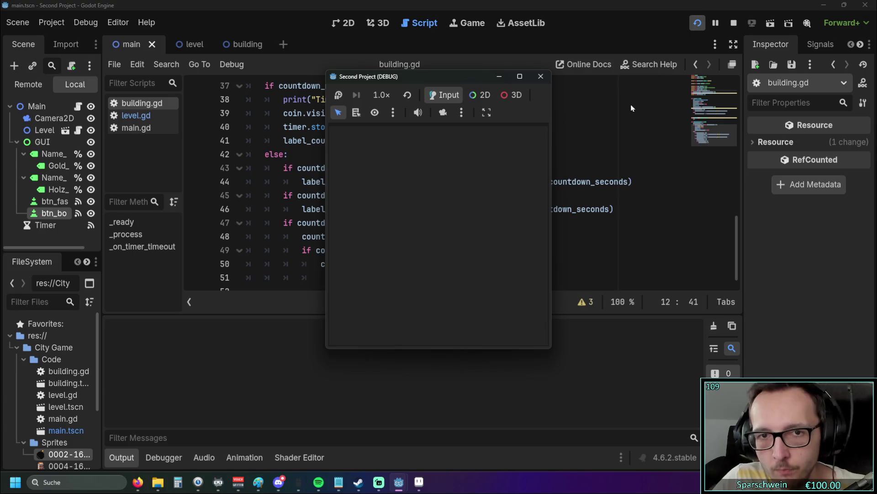
Place a building on a map tile, triggering the Sprite assignment error at level.gd:98
{"action": "left_click", "coordinate": [405, 220]}
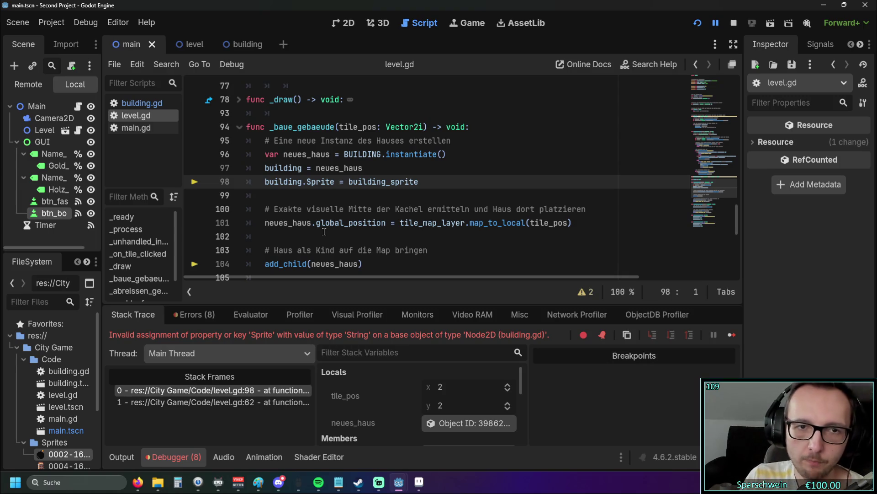
Change building_sprite's default on level.gd line 9 from "" to null and restart the game
{"action": "scroll", "coordinate": [367, 211], "scroll_direction": "up", "scroll_amount": 20}
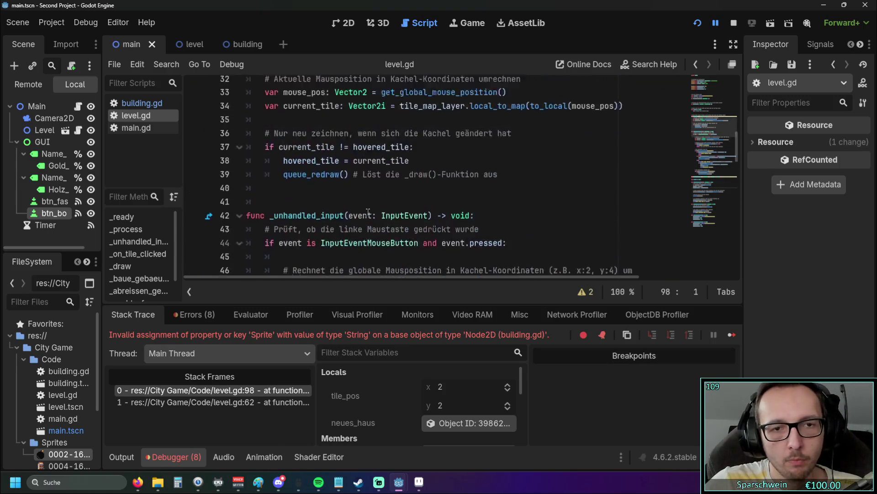
{"action": "double_click", "coordinate": [394, 196]}
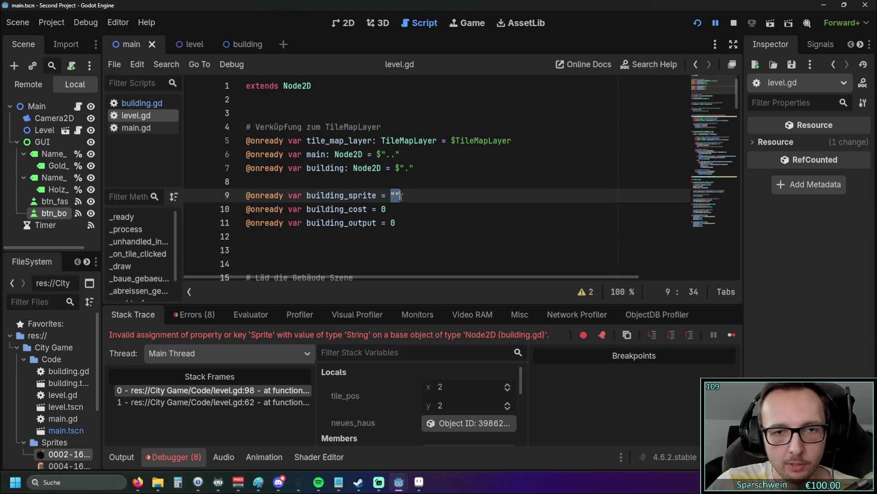
{"action": "type", "text": "ng_ou"}
{"action": "key", "text": "Return"}
{"action": "left_click", "coordinate": [424, 223]}
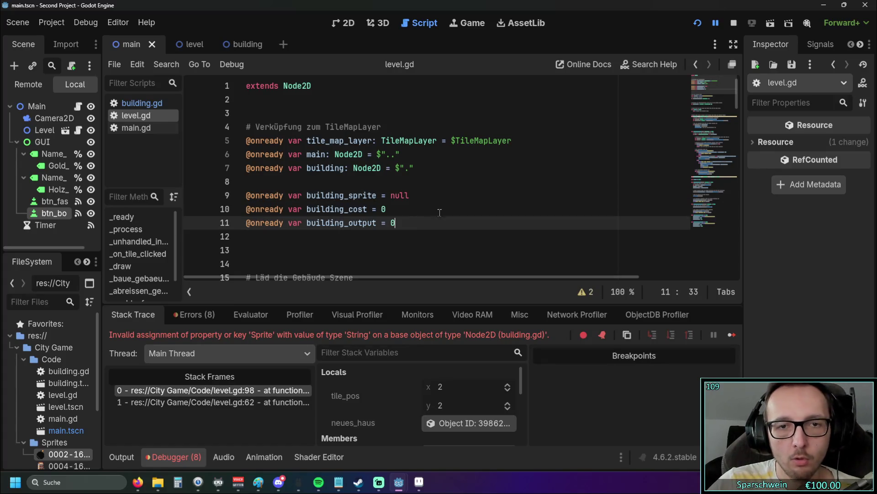
{"action": "left_click", "coordinate": [699, 25]}
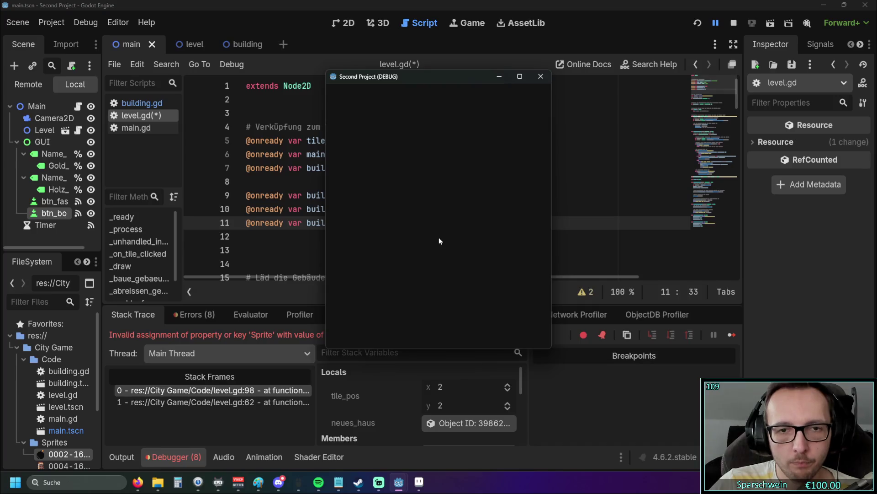
Build houses across several grass tiles and collect resources from finished ones
{"action": "left_click", "coordinate": [398, 210]}
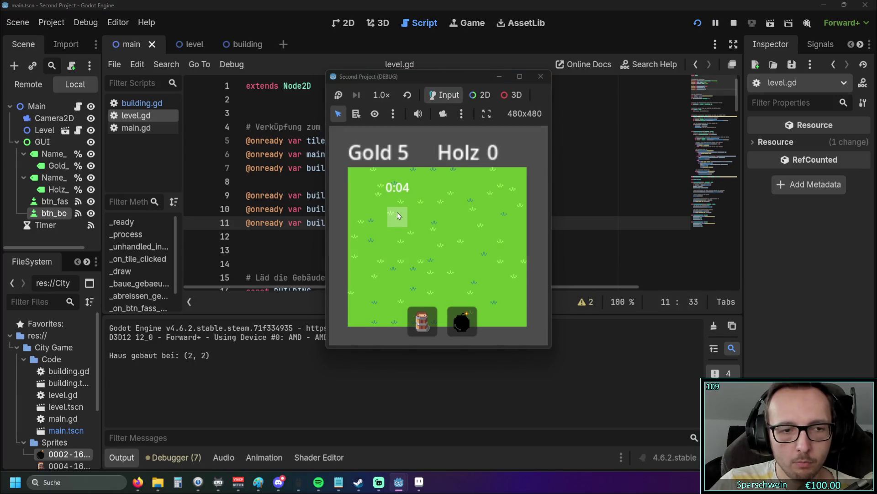
{"action": "double_click", "coordinate": [396, 212]}
{"action": "double_click", "coordinate": [397, 212]}
{"action": "left_click", "coordinate": [438, 217]}
{"action": "left_click", "coordinate": [417, 237]}
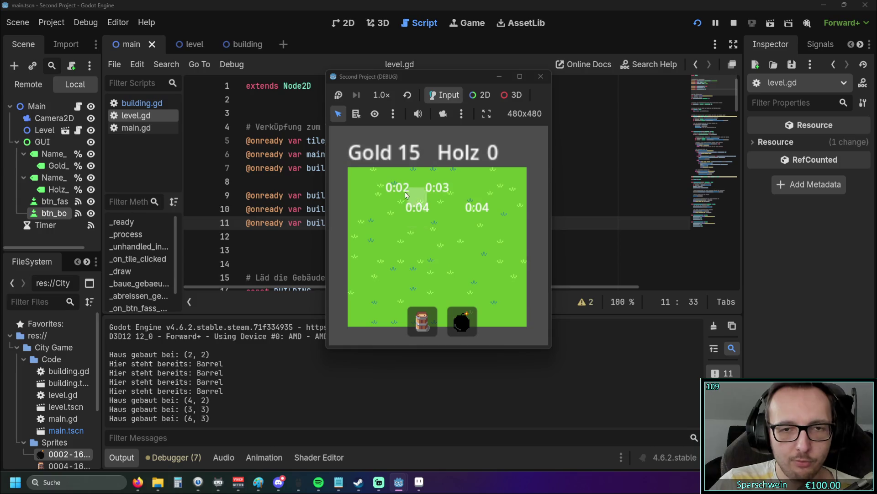
{"action": "left_click", "coordinate": [476, 237]}
{"action": "left_click", "coordinate": [400, 213]}
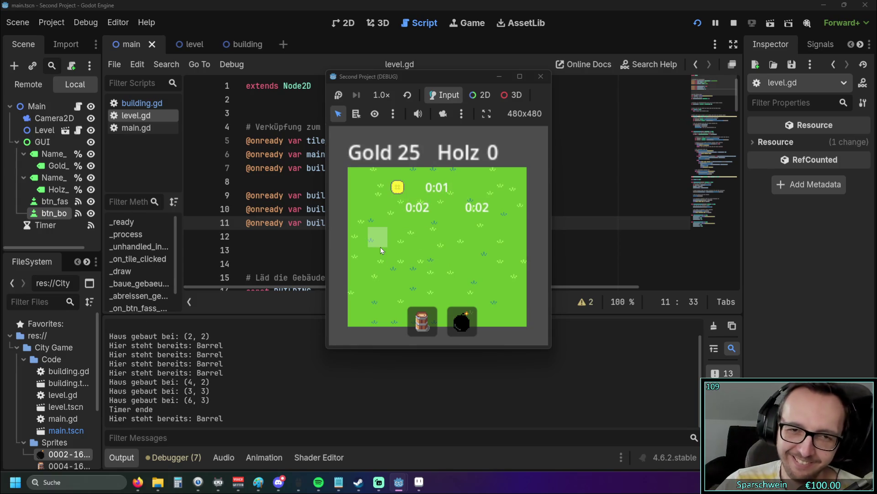
{"action": "left_click", "coordinate": [399, 220]}
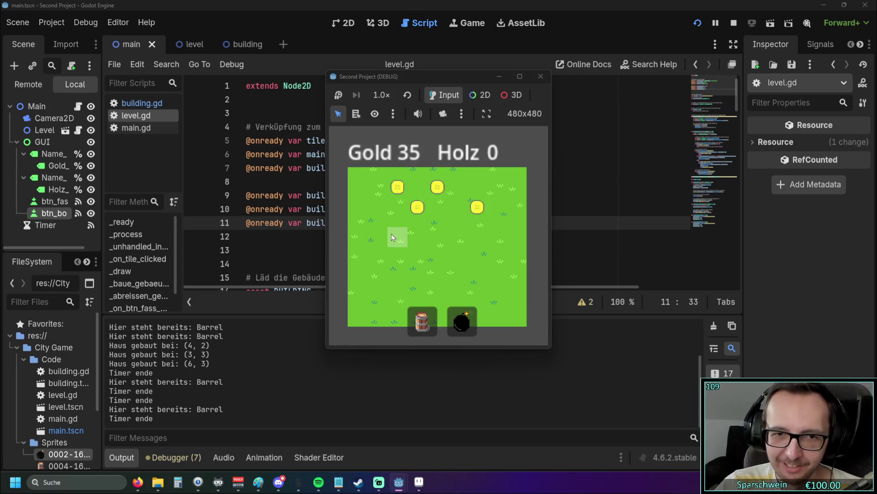
{"action": "left_click", "coordinate": [393, 213]}
{"action": "left_click", "coordinate": [416, 215]}
{"action": "left_click", "coordinate": [438, 205]}
{"action": "left_click", "coordinate": [413, 226]}
{"action": "left_click", "coordinate": [437, 202]}
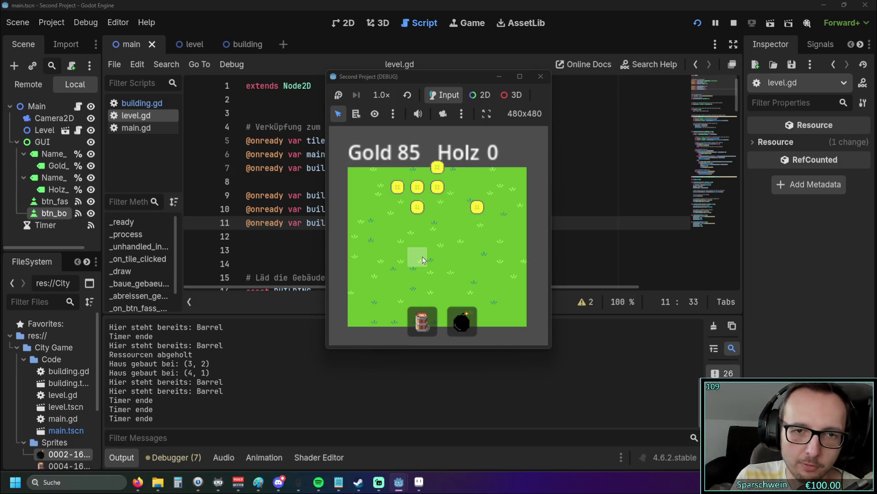
Keep collecting from finished houses up to Gold 145 and Holz 40, then close the game
{"action": "left_click", "coordinate": [415, 232]}
{"action": "left_click", "coordinate": [414, 218]}
{"action": "left_click", "coordinate": [410, 215]}
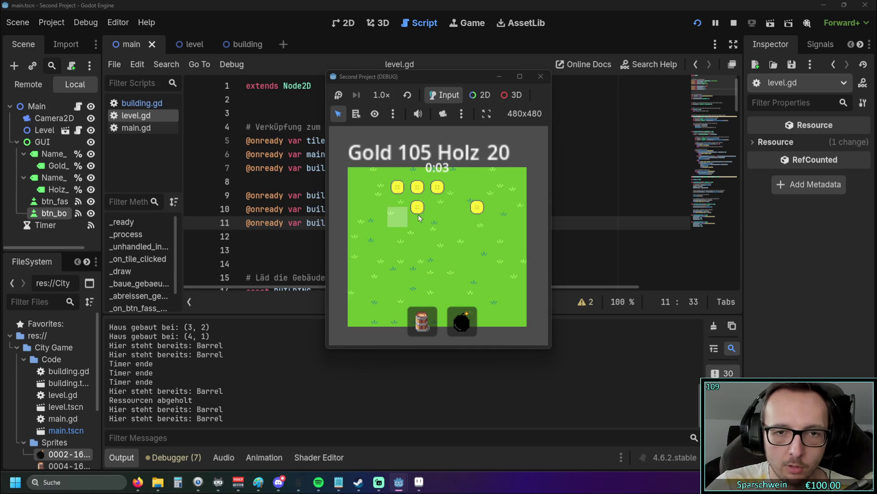
{"action": "left_click", "coordinate": [437, 223]}
{"action": "left_click", "coordinate": [417, 237]}
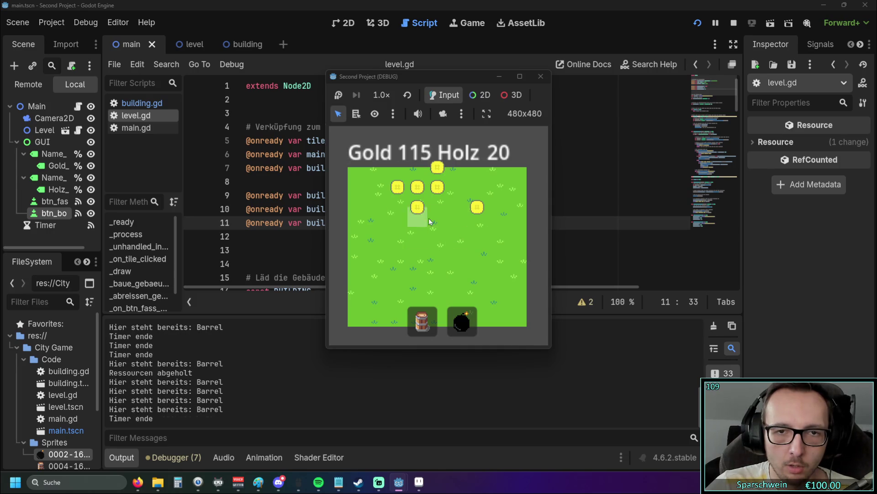
{"action": "left_click", "coordinate": [410, 237]}
{"action": "left_click", "coordinate": [410, 236]}
{"action": "left_click", "coordinate": [409, 237]}
{"action": "left_click", "coordinate": [409, 236]}
{"action": "left_click", "coordinate": [410, 237]}
{"action": "left_click", "coordinate": [409, 237]}
{"action": "left_click", "coordinate": [409, 236]}
{"action": "left_click", "coordinate": [409, 237]}
{"action": "left_click", "coordinate": [409, 237]}
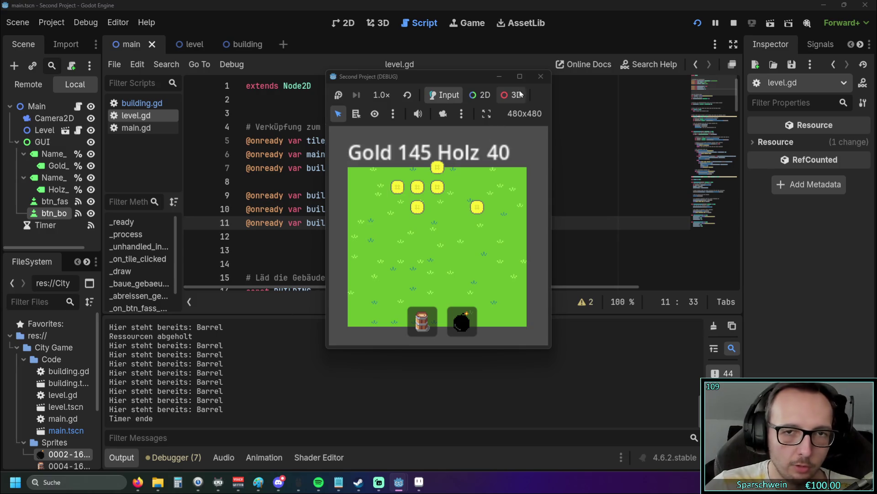
{"action": "left_click", "coordinate": [541, 76]}
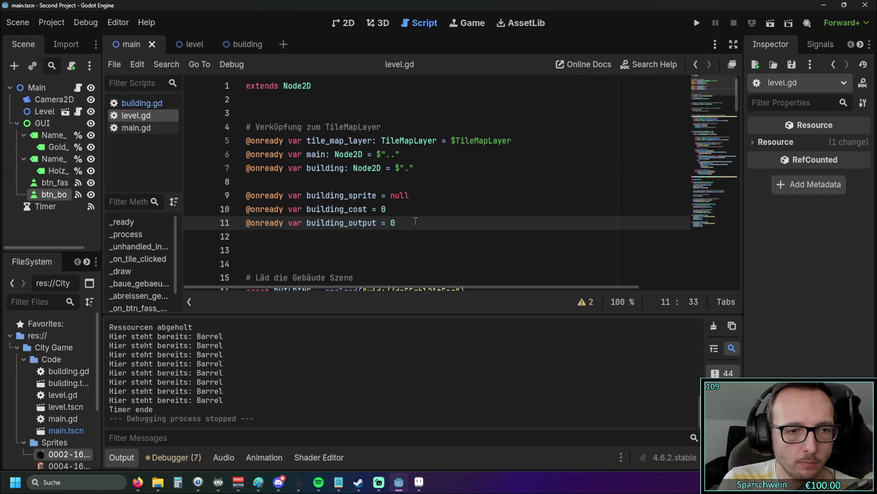
{"action": "left_click_drag", "start_coordinate": [410, 195], "coordinate": [391, 195]}
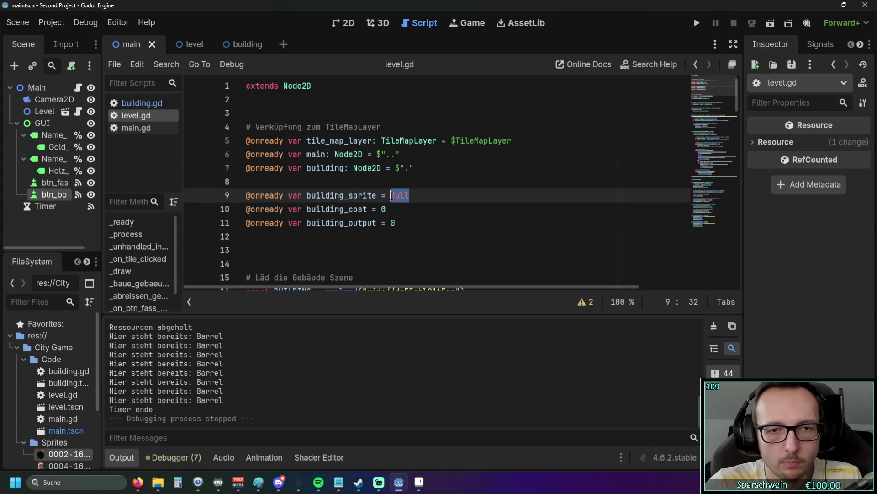
{"action": "left_click", "coordinate": [419, 223]}
{"action": "scroll", "coordinate": [419, 224], "scroll_direction": "down", "scroll_amount": 14}
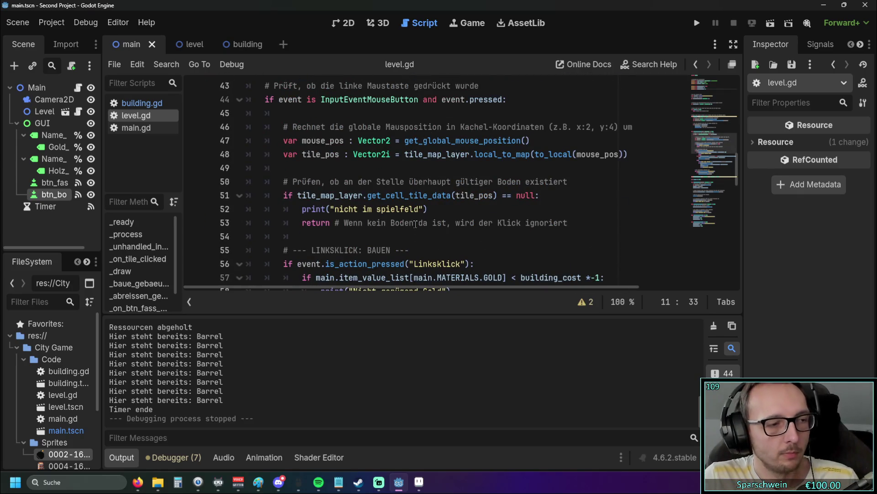
{"action": "scroll", "coordinate": [429, 226], "scroll_direction": "down", "scroll_amount": 8}
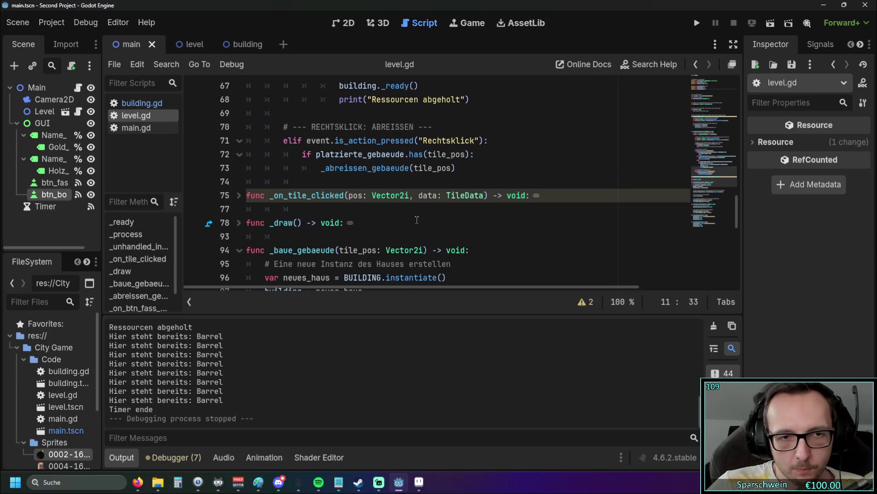
{"action": "scroll", "coordinate": [413, 228], "scroll_direction": "down", "scroll_amount": 3}
{"action": "scroll", "coordinate": [414, 229], "scroll_direction": "down", "scroll_amount": 4}
{"action": "scroll", "coordinate": [411, 231], "scroll_direction": "up", "scroll_amount": 10}
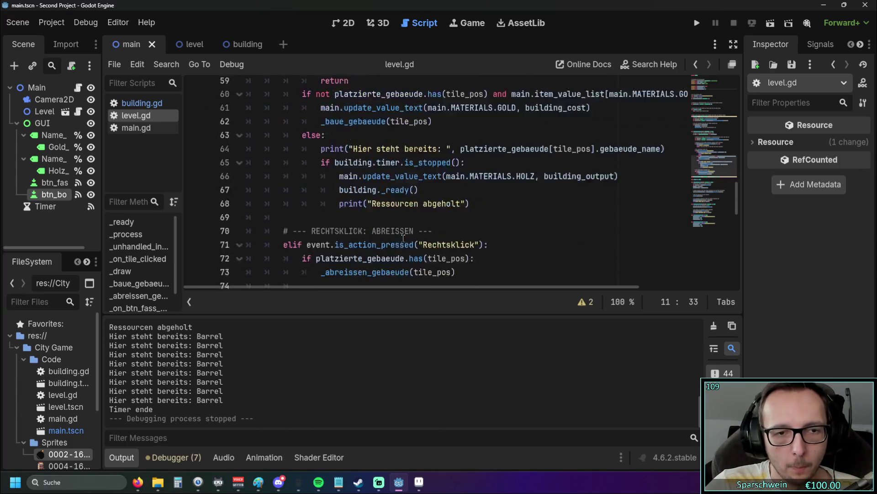
{"action": "scroll", "coordinate": [403, 239], "scroll_direction": "down", "scroll_amount": 13}
{"action": "scroll", "coordinate": [403, 239], "scroll_direction": "down", "scroll_amount": 1}
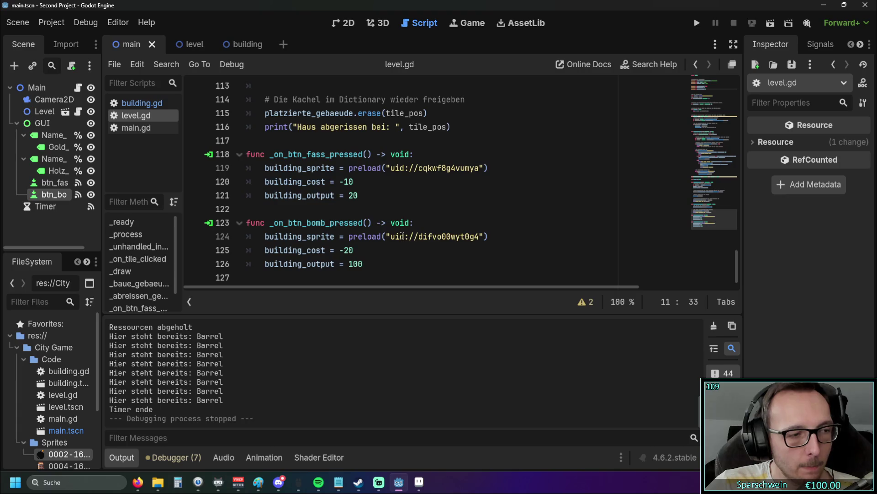
{"action": "scroll", "coordinate": [403, 236], "scroll_direction": "up", "scroll_amount": 20}
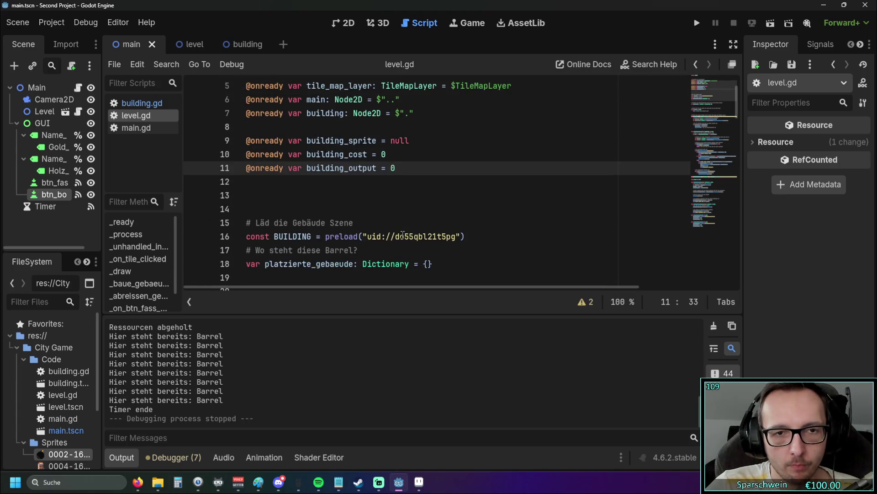
{"action": "scroll", "coordinate": [402, 235], "scroll_direction": "up", "scroll_amount": 1}
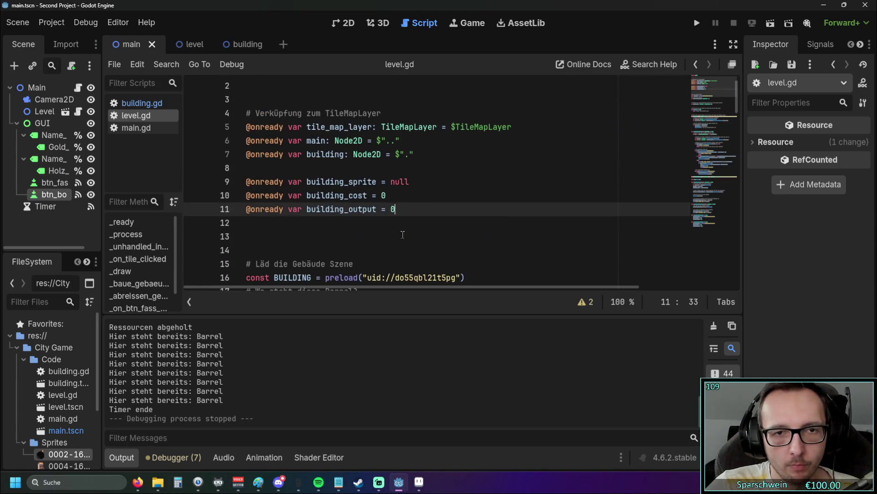
{"action": "double_click", "coordinate": [308, 181]}
{"action": "scroll", "coordinate": [429, 199], "scroll_direction": "down", "scroll_amount": 10}
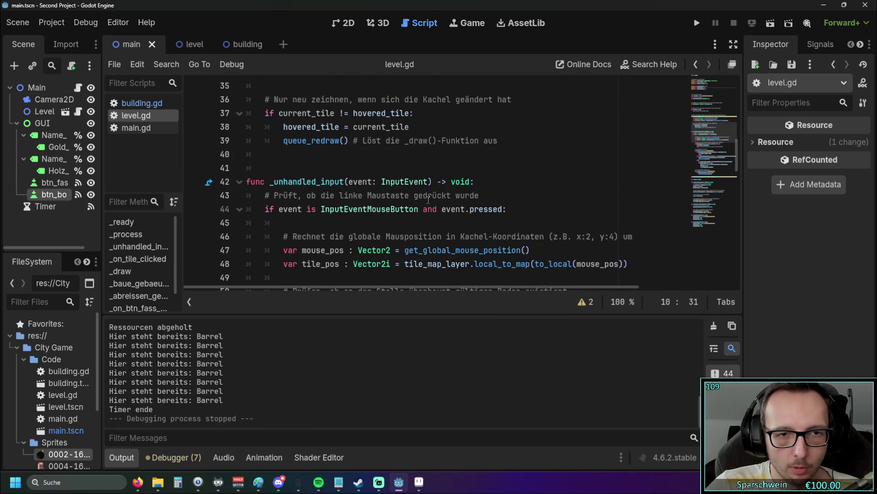
{"action": "scroll", "coordinate": [428, 200], "scroll_direction": "down", "scroll_amount": 1}
{"action": "scroll", "coordinate": [429, 199], "scroll_direction": "up", "scroll_amount": 12}
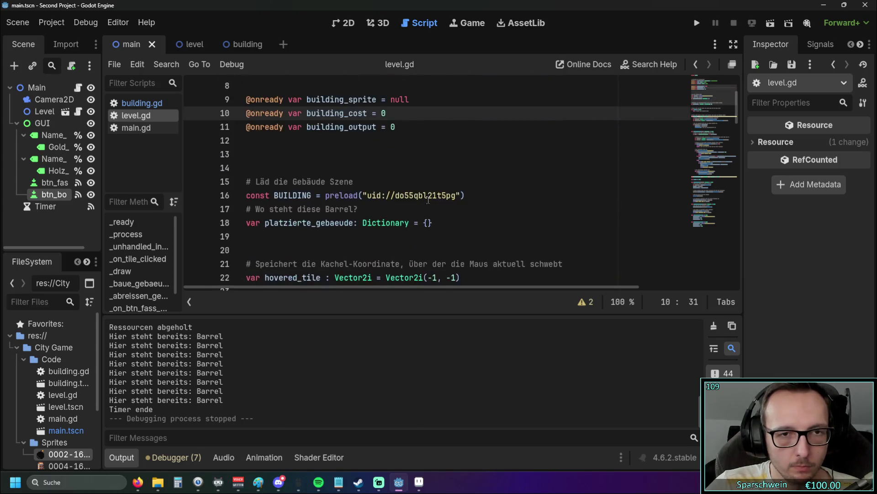
{"action": "double_click", "coordinate": [392, 195]}
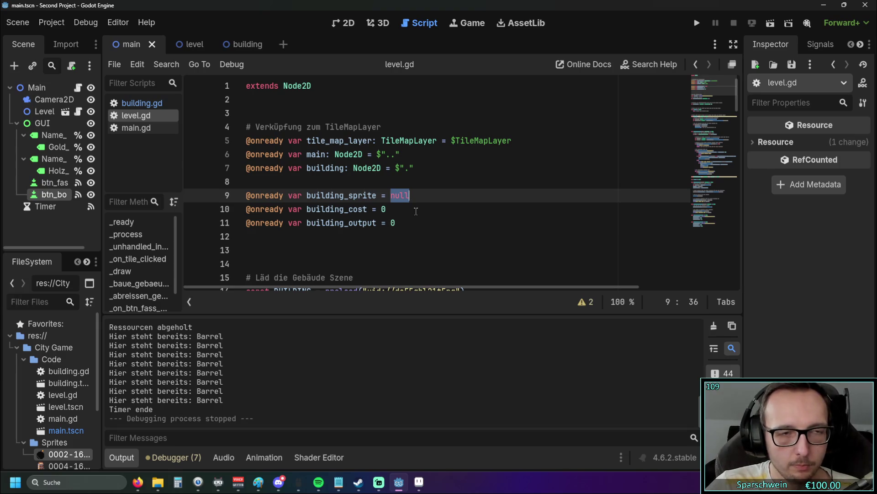
{"action": "left_click", "coordinate": [411, 215]}
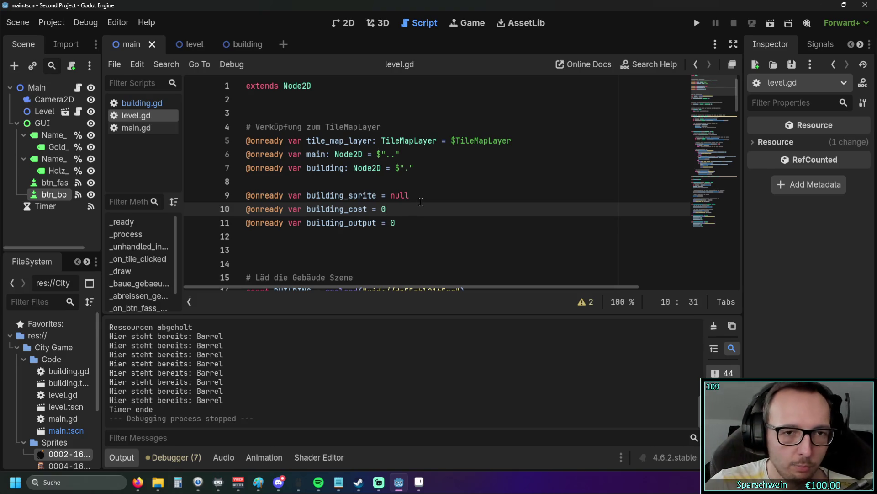
{"action": "scroll", "coordinate": [414, 211], "scroll_direction": "down", "scroll_amount": 1}
{"action": "left_click_drag", "start_coordinate": [391, 155], "coordinate": [400, 155]}
{"action": "left_click", "coordinate": [432, 179]}
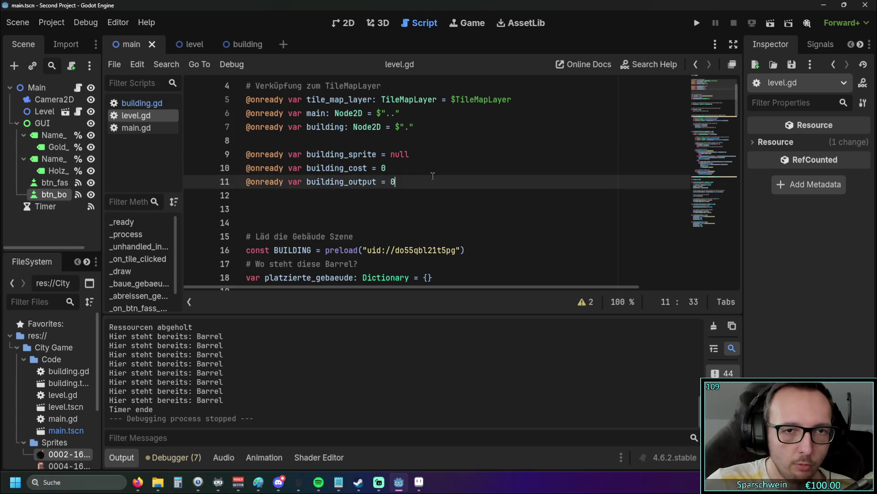
{"action": "scroll", "coordinate": [419, 192], "scroll_direction": "down", "scroll_amount": 17}
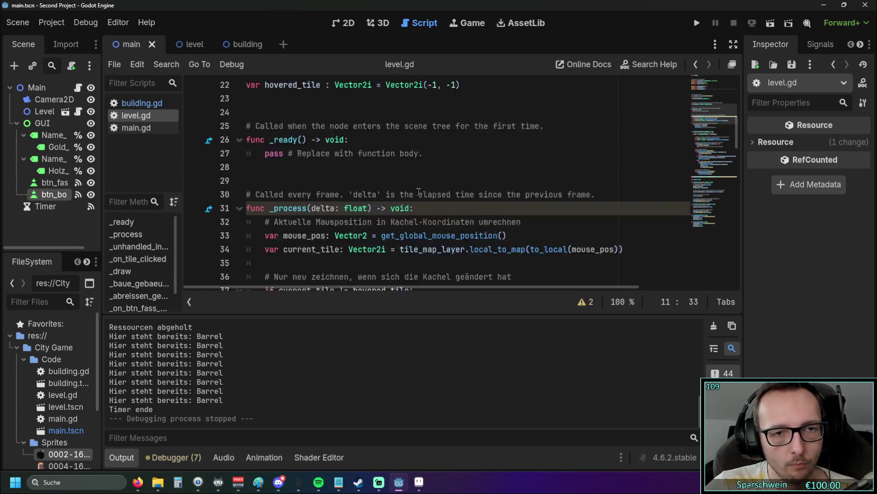
{"action": "scroll", "coordinate": [398, 192], "scroll_direction": "down", "scroll_amount": 3}
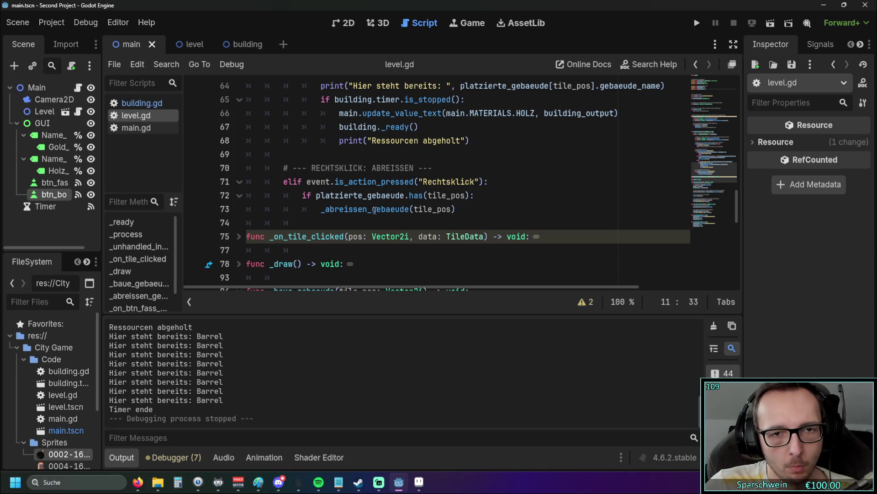
{"action": "scroll", "coordinate": [385, 214], "scroll_direction": "up", "scroll_amount": 1}
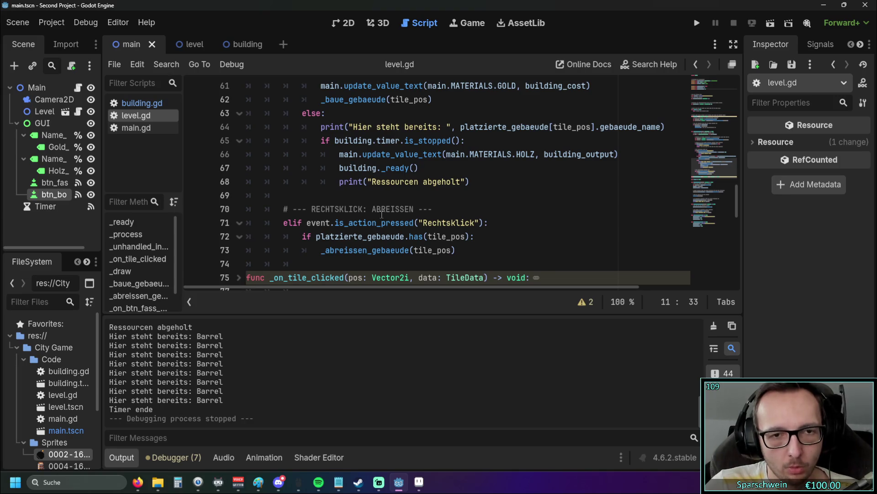
{"action": "scroll", "coordinate": [380, 214], "scroll_direction": "up", "scroll_amount": 4}
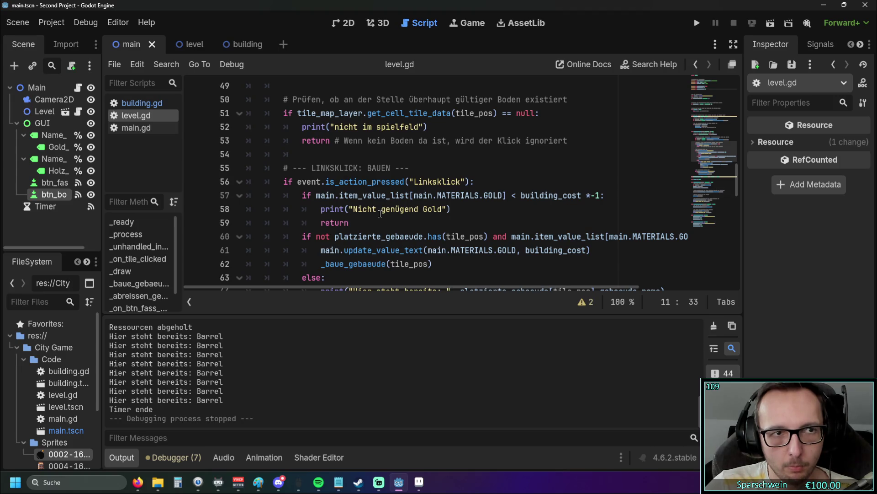
{"action": "scroll", "coordinate": [380, 213], "scroll_direction": "down", "scroll_amount": 8}
{"action": "scroll", "coordinate": [376, 212], "scroll_direction": "up", "scroll_amount": 10}
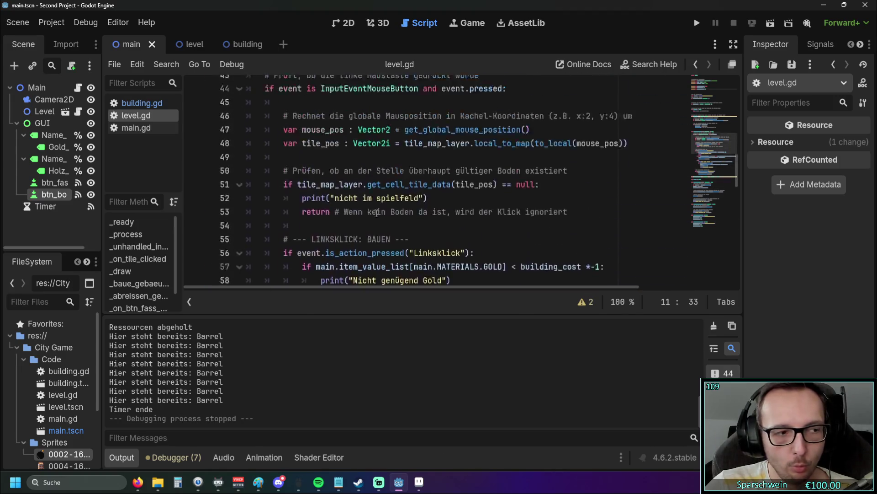
{"action": "scroll", "coordinate": [377, 213], "scroll_direction": "up", "scroll_amount": 15}
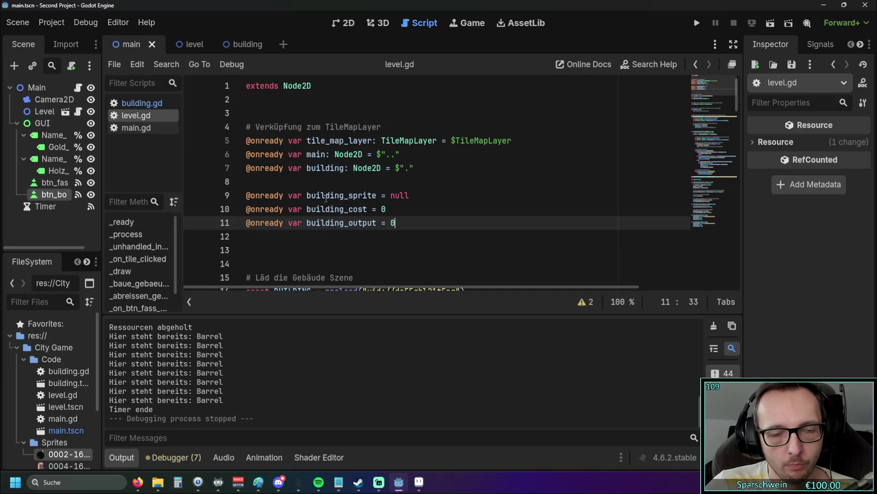
{"action": "left_click_drag", "start_coordinate": [308, 196], "coordinate": [382, 195]}
{"action": "key", "text": "Down"}
{"action": "left_click", "coordinate": [389, 197]}
{"action": "left_click", "coordinate": [423, 218]}
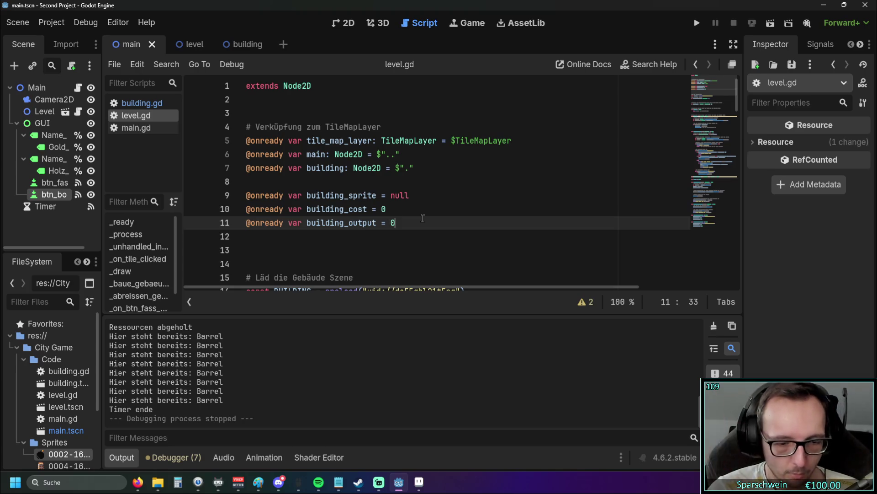
{"action": "left_click", "coordinate": [418, 249]}
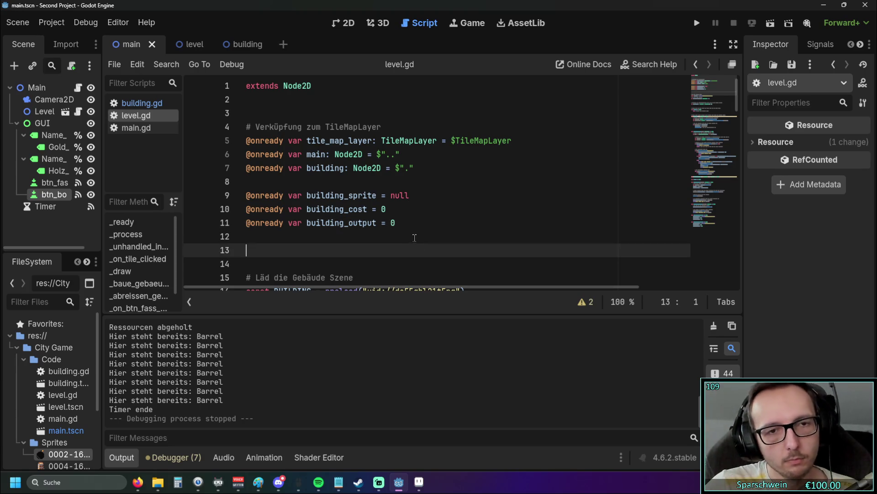
{"action": "scroll", "coordinate": [416, 233], "scroll_direction": "down", "scroll_amount": 5}
{"action": "scroll", "coordinate": [416, 233], "scroll_direction": "down", "scroll_amount": 15}
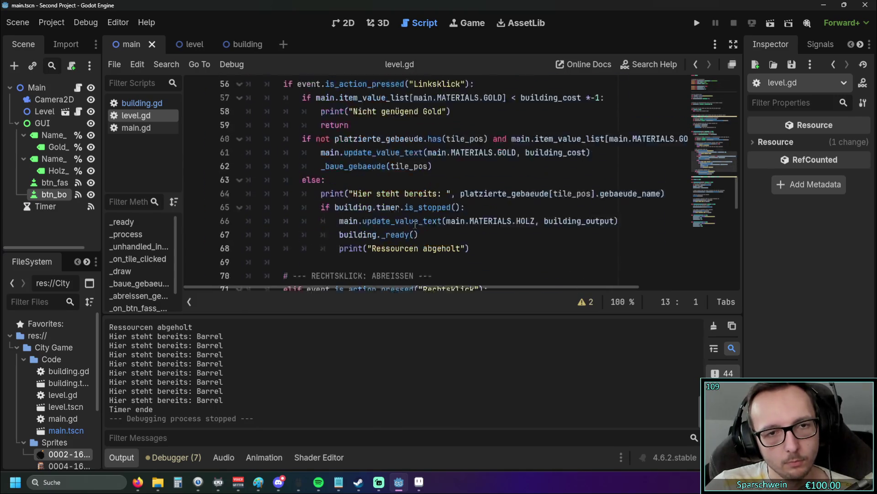
{"action": "left_click", "coordinate": [465, 212]}
{"action": "left_click", "coordinate": [429, 158]}
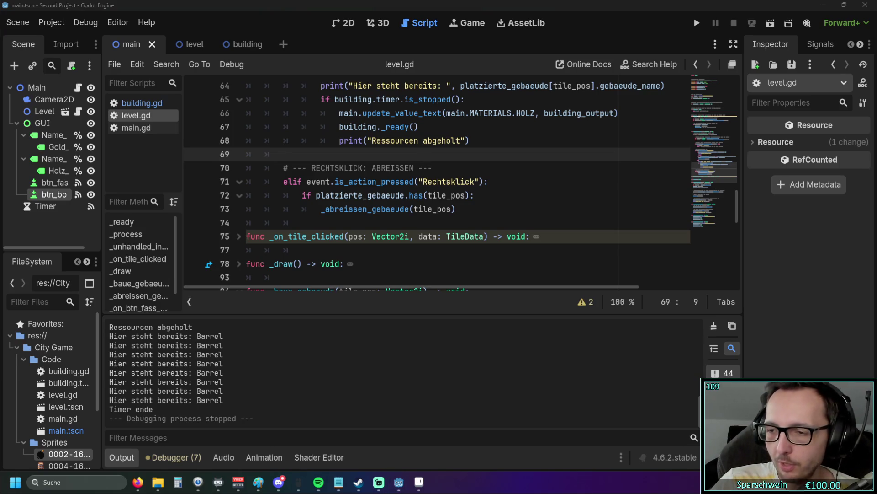
{"action": "key", "text": "alt+Tab"}
Leave the fullscreen video and load boot.dev in a new Firefox tab
{"action": "key", "text": "Escape"}
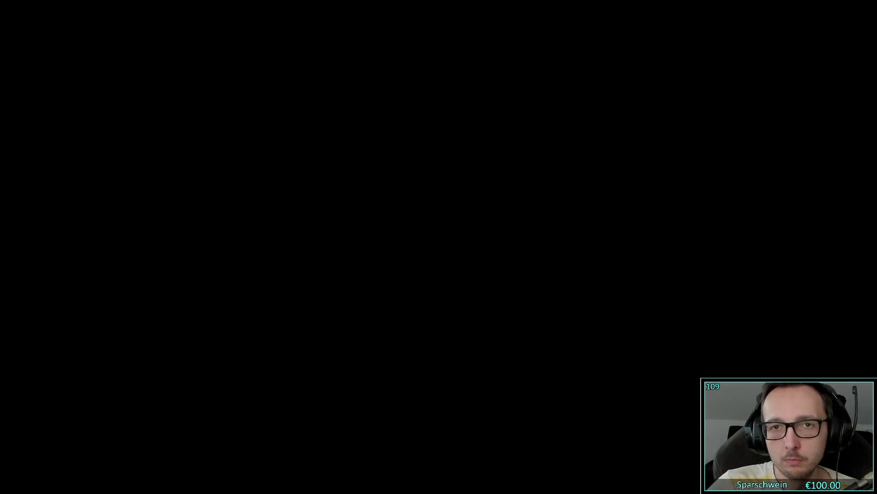
{"action": "left_click", "coordinate": [718, 10]}
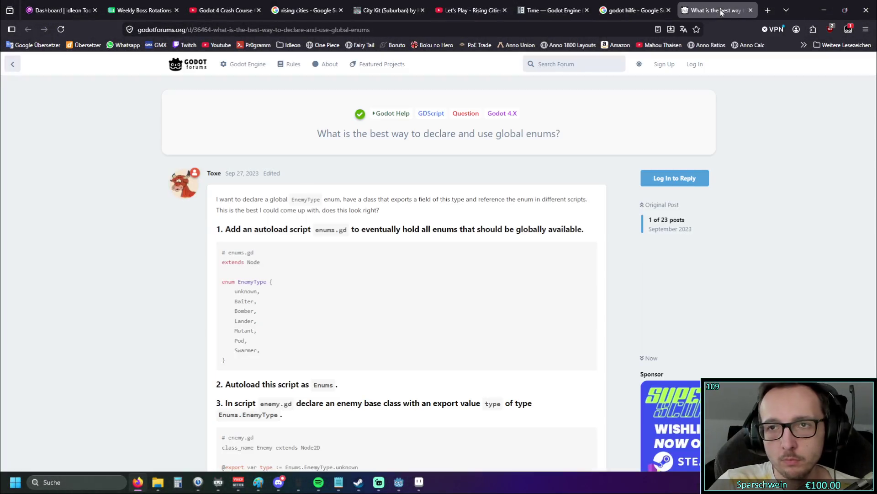
{"action": "left_click", "coordinate": [768, 10]}
{"action": "type", "text": "boot.dev/"}
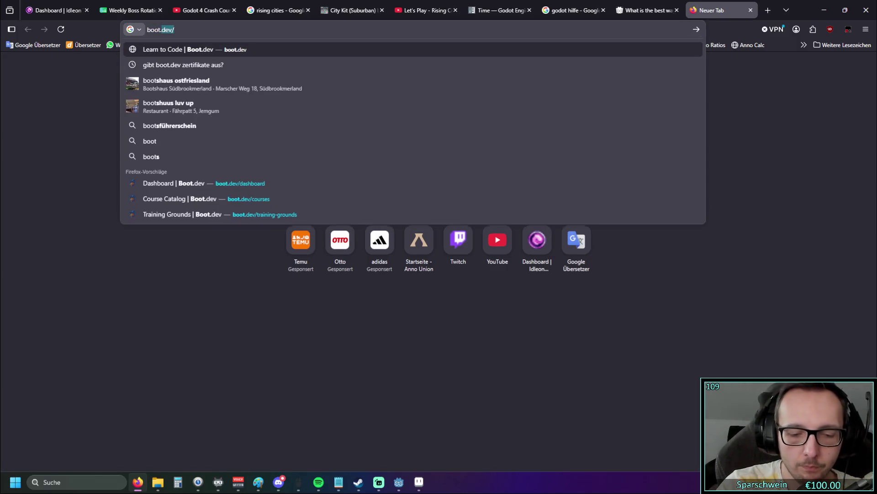
{"action": "key", "text": "Return"}
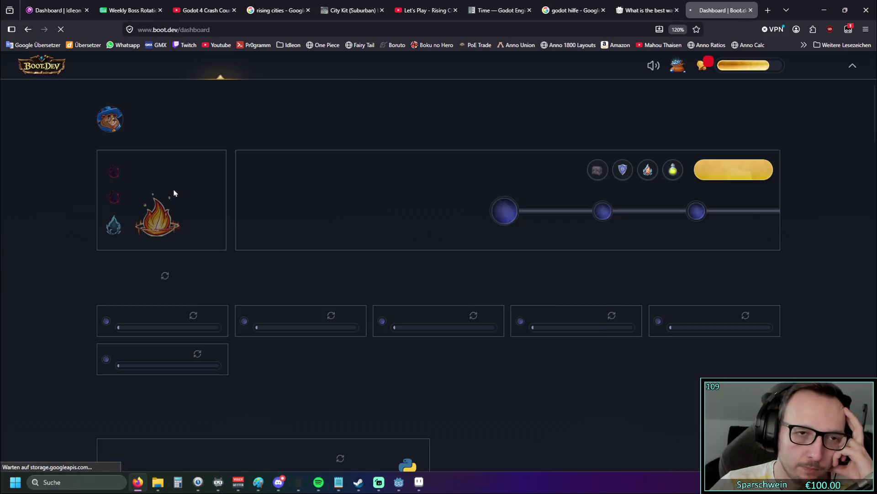
Open the Learn to Code in Python course and start its first lesson
{"action": "scroll", "coordinate": [240, 224], "scroll_direction": "down", "scroll_amount": 5}
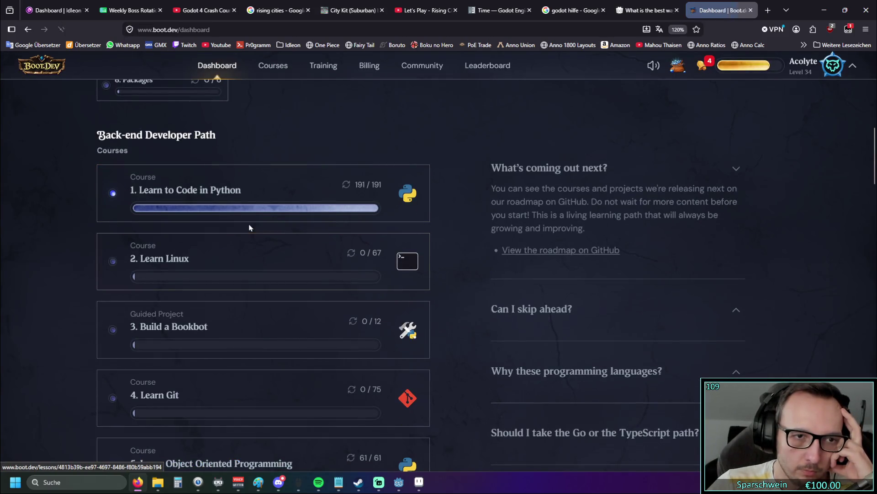
{"action": "scroll", "coordinate": [249, 228], "scroll_direction": "down", "scroll_amount": 2}
{"action": "scroll", "coordinate": [274, 149], "scroll_direction": "up", "scroll_amount": 1}
{"action": "scroll", "coordinate": [294, 186], "scroll_direction": "up", "scroll_amount": 1}
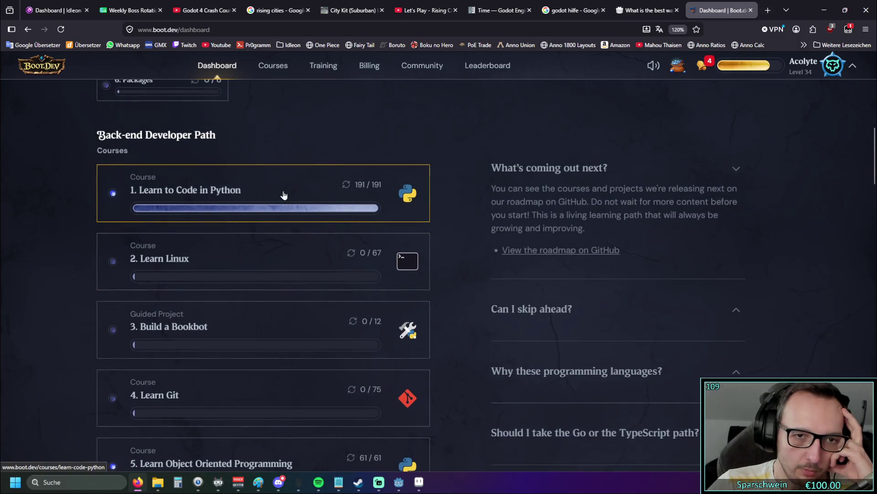
{"action": "left_click", "coordinate": [283, 195]}
{"action": "left_click", "coordinate": [390, 249]}
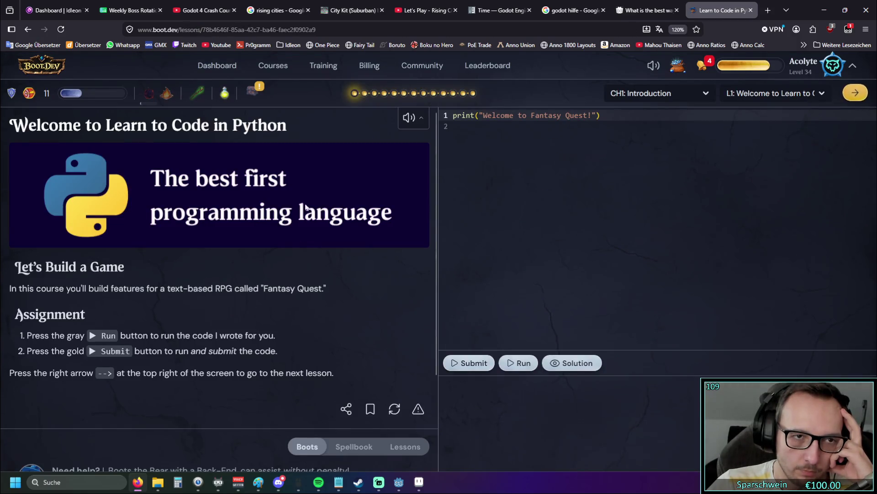
Skim the Fix Your First Bug, The Console and What Is Python? lessons
{"action": "left_click", "coordinate": [768, 96]}
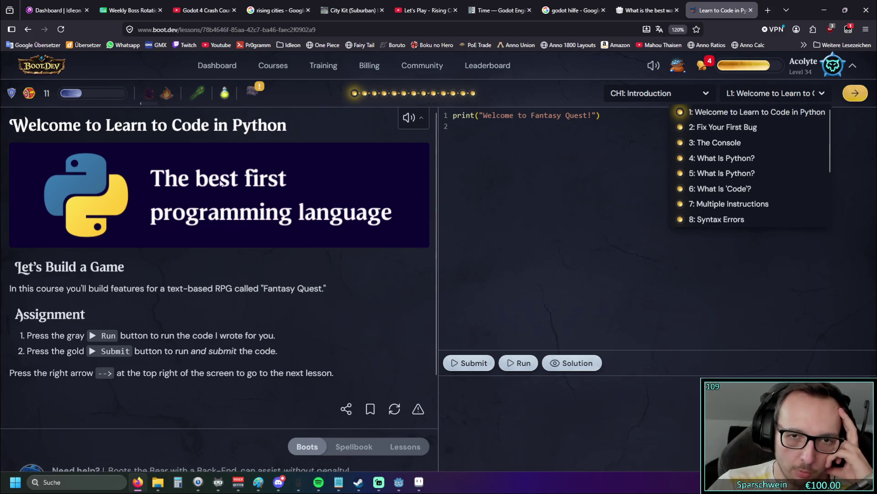
{"action": "left_click", "coordinate": [727, 130]}
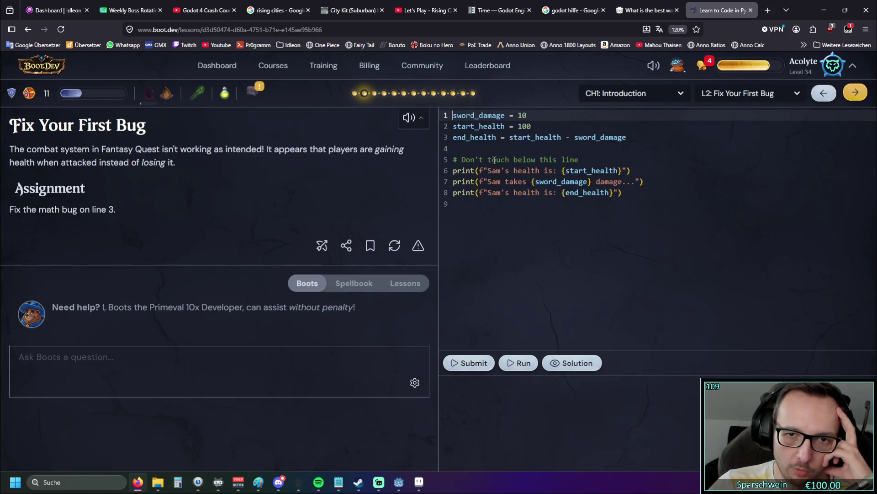
{"action": "left_click", "coordinate": [533, 129]}
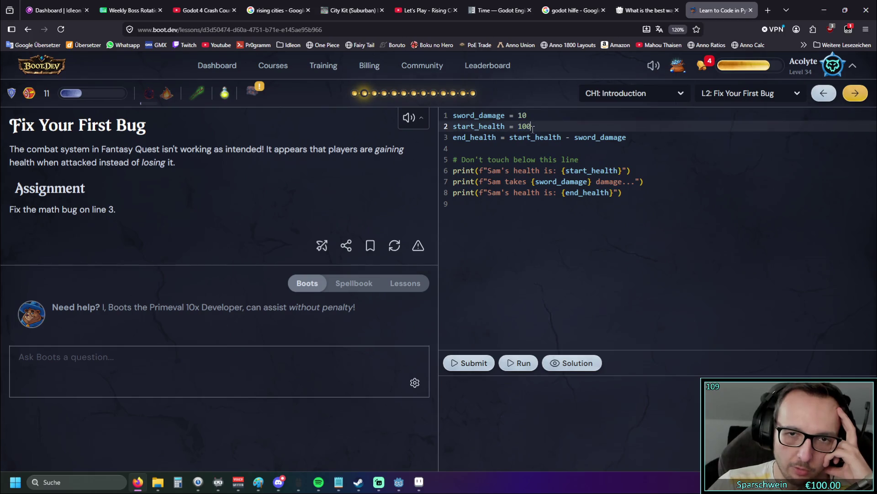
{"action": "left_click", "coordinate": [639, 181]}
{"action": "left_click", "coordinate": [636, 192]}
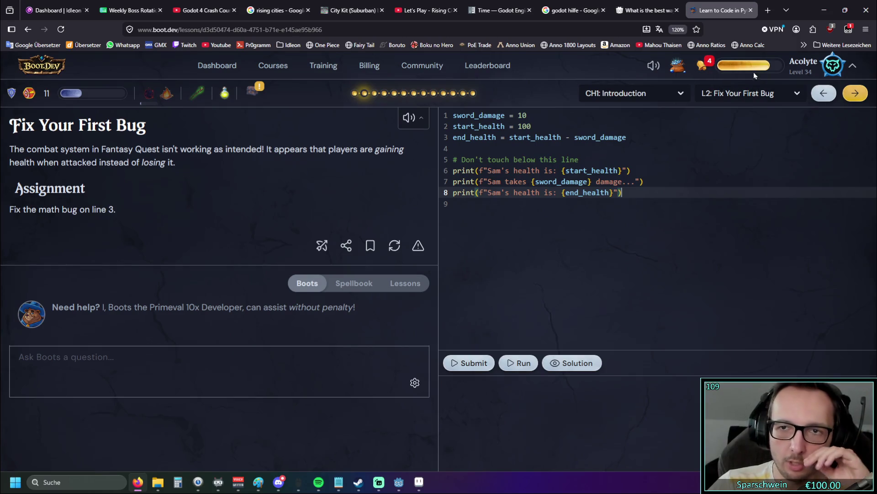
{"action": "left_click", "coordinate": [773, 93]}
{"action": "left_click", "coordinate": [725, 142]}
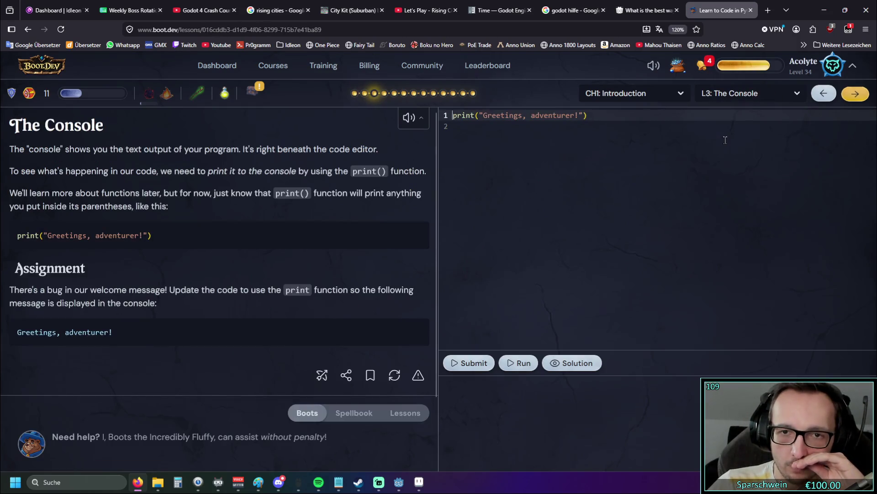
{"action": "left_click", "coordinate": [548, 433]}
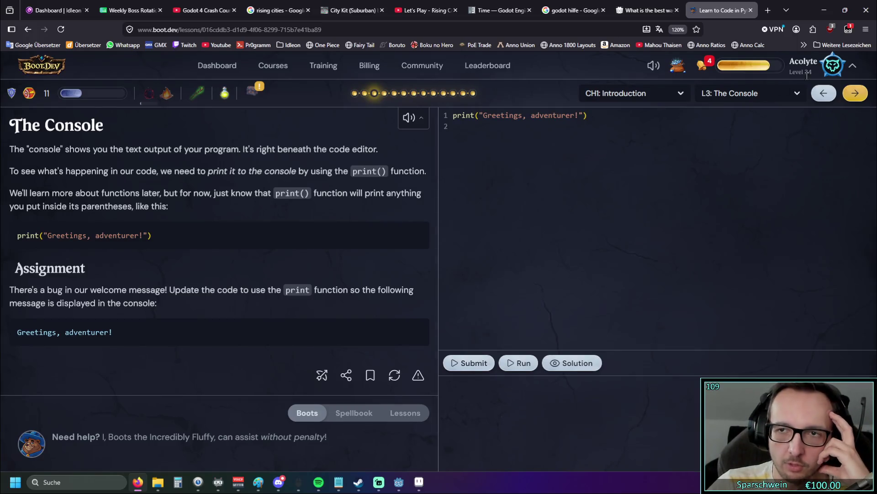
{"action": "left_click", "coordinate": [795, 95]}
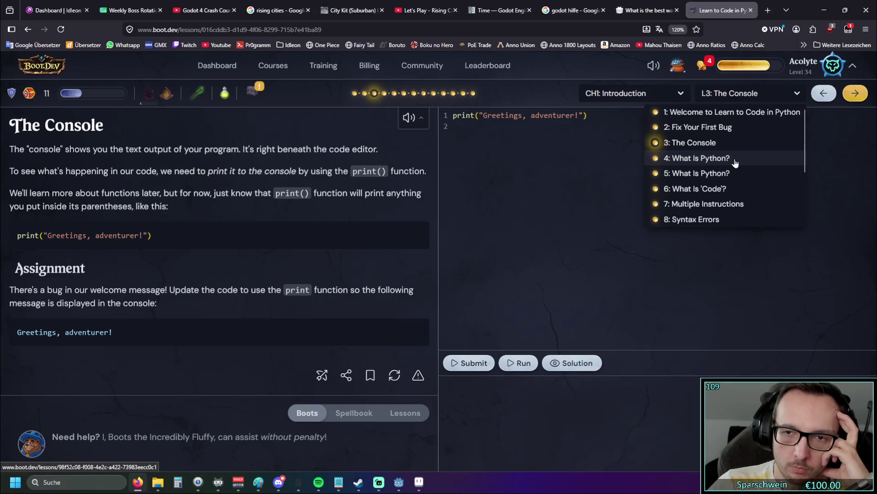
{"action": "left_click", "coordinate": [733, 160]}
Skim Multiple Instructions, Syntax Errors and Lesson Failure, ending on lesson 13, Shop Response
{"action": "left_click", "coordinate": [788, 96]}
{"action": "scroll", "coordinate": [772, 169], "scroll_direction": "down", "scroll_amount": 2}
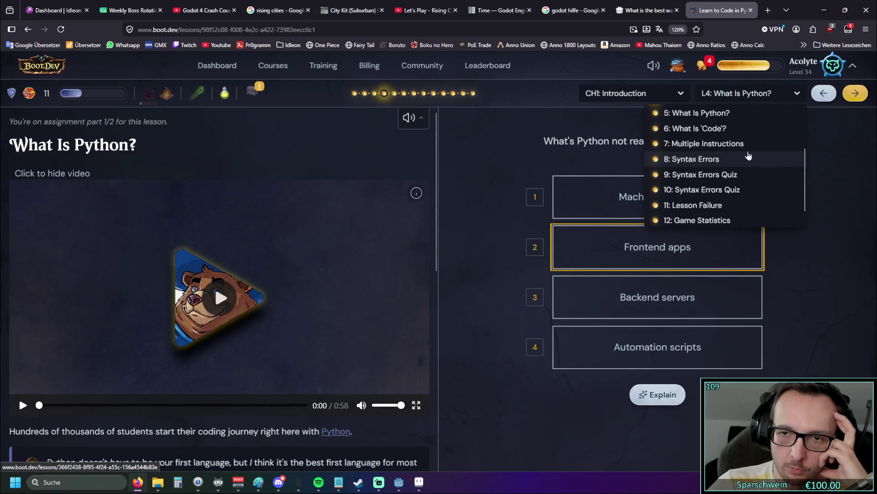
{"action": "left_click", "coordinate": [732, 144]}
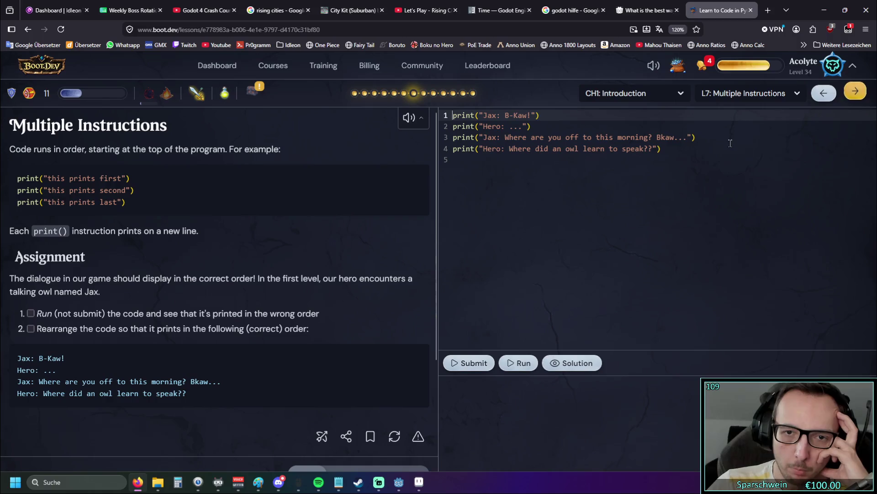
{"action": "left_click_drag", "start_coordinate": [457, 159], "coordinate": [486, 126]}
{"action": "left_click", "coordinate": [628, 162]}
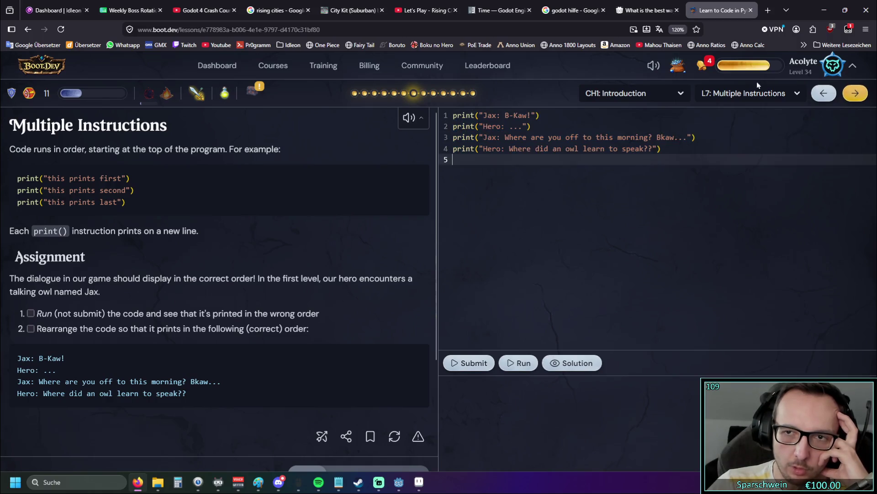
{"action": "left_click", "coordinate": [797, 95]}
{"action": "scroll", "coordinate": [722, 182], "scroll_direction": "down", "scroll_amount": 3}
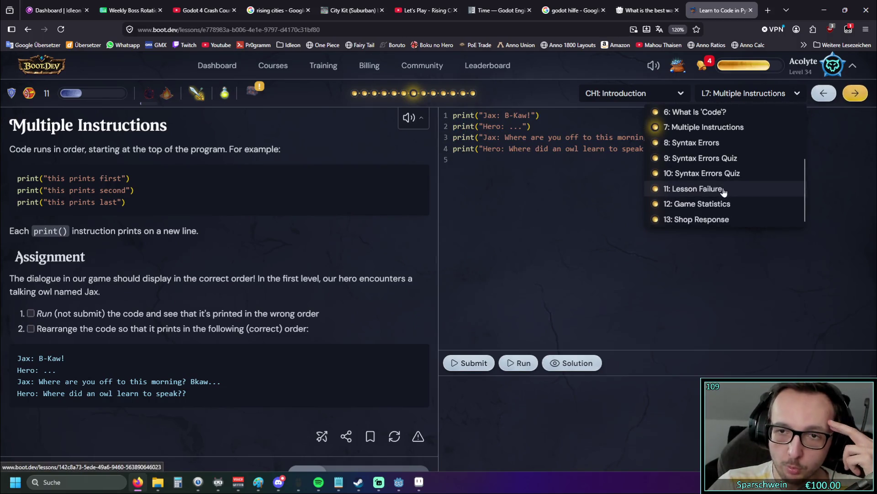
{"action": "left_click", "coordinate": [726, 144]}
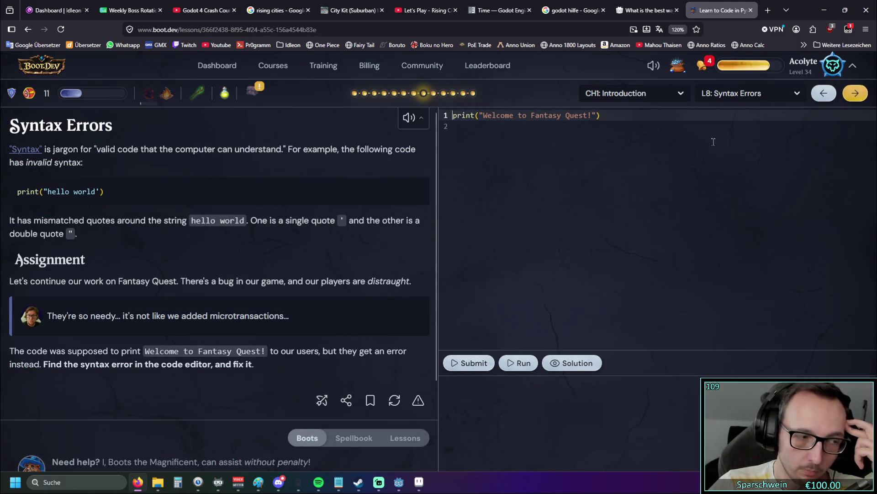
{"action": "left_click", "coordinate": [790, 93]}
{"action": "scroll", "coordinate": [749, 176], "scroll_direction": "down", "scroll_amount": 3}
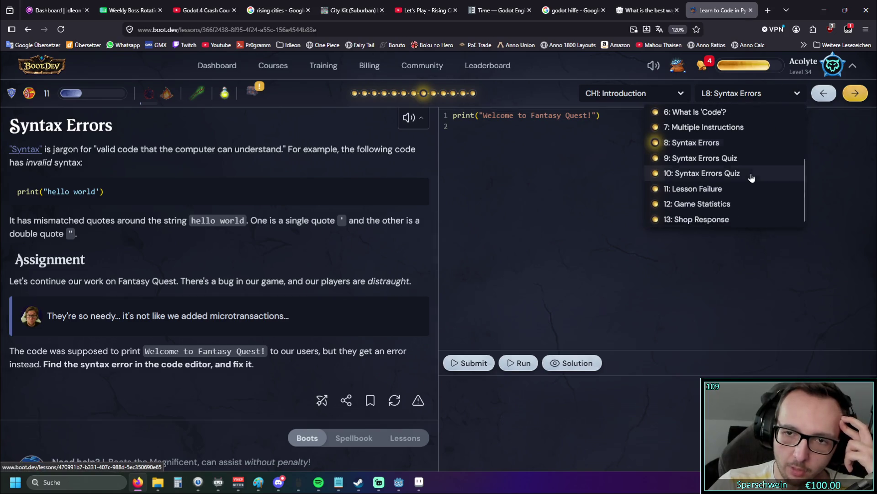
{"action": "left_click", "coordinate": [731, 189]}
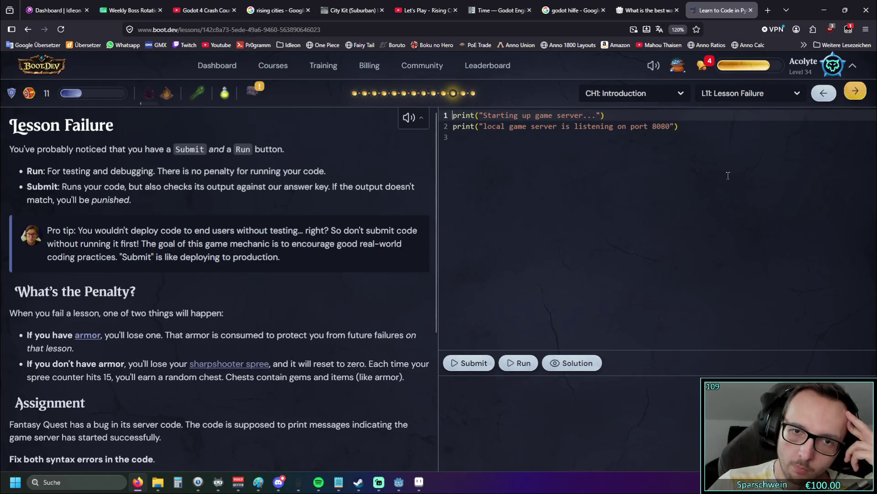
{"action": "left_click", "coordinate": [794, 93]}
{"action": "scroll", "coordinate": [747, 174], "scroll_direction": "down", "scroll_amount": 3}
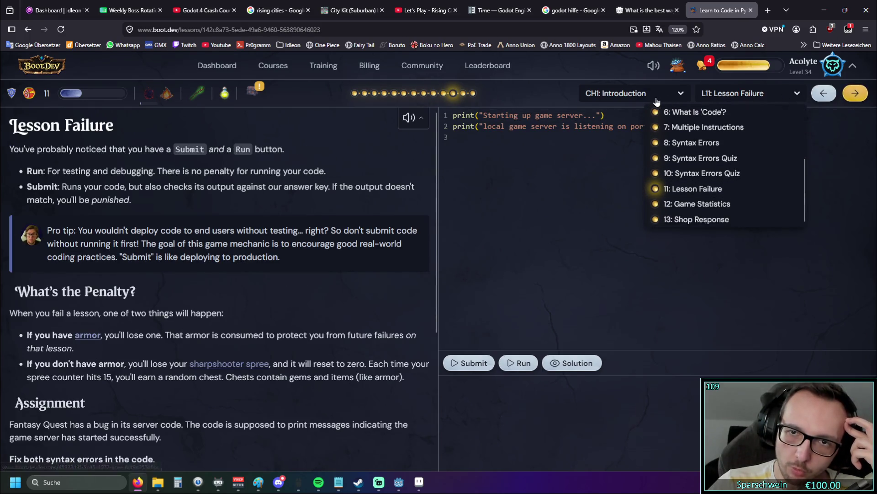
{"action": "left_click", "coordinate": [695, 219]}
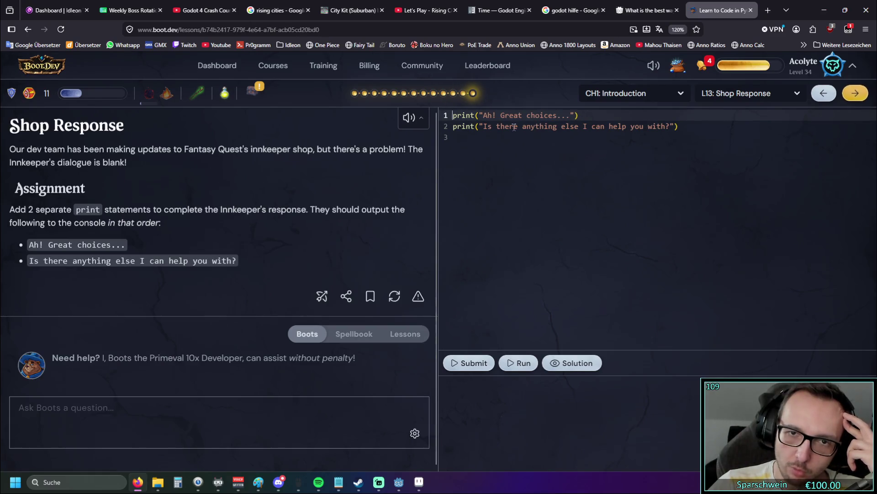
{"action": "left_click", "coordinate": [681, 94]}
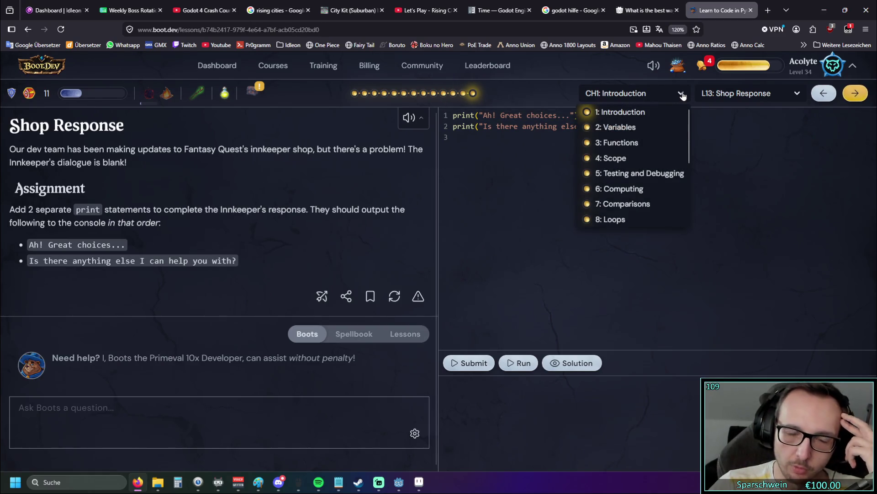
Jump to the Variables chapter and open its Spellbook lesson
{"action": "left_click", "coordinate": [639, 127]}
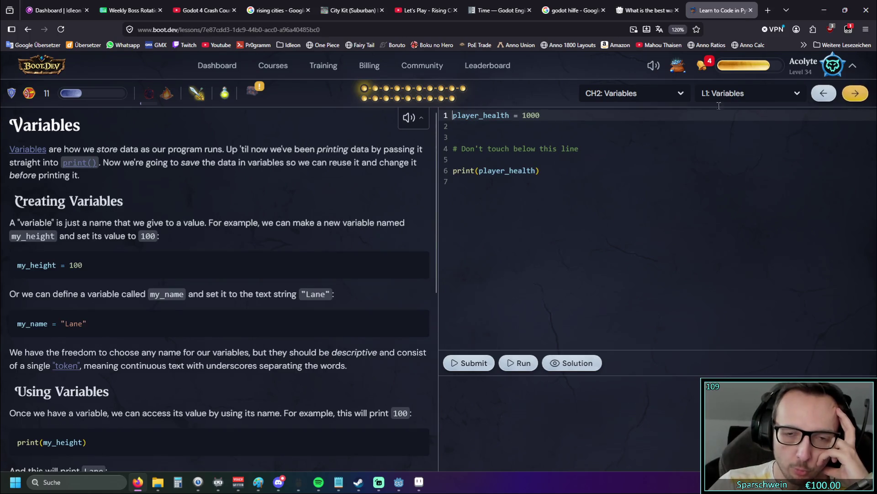
{"action": "left_click", "coordinate": [570, 130]}
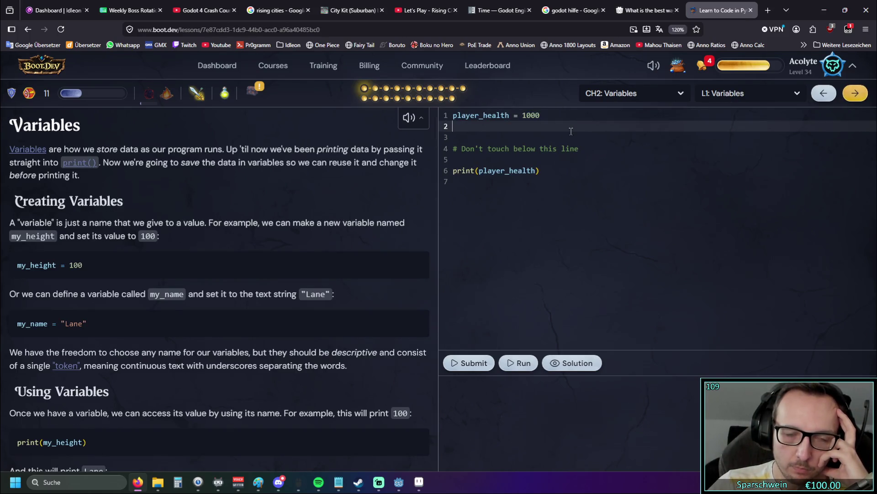
{"action": "left_click", "coordinate": [686, 90]}
{"action": "left_click", "coordinate": [763, 93]}
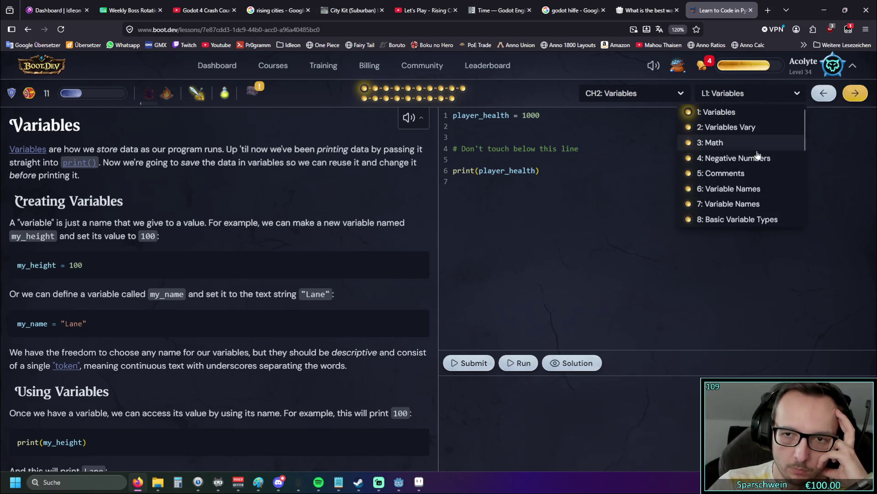
{"action": "scroll", "coordinate": [757, 147], "scroll_direction": "down", "scroll_amount": 3}
{"action": "left_click", "coordinate": [725, 209]}
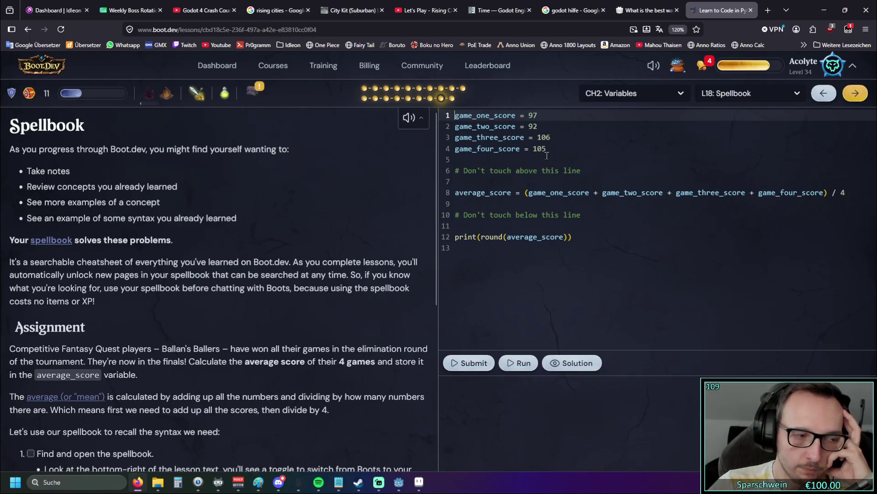
Jump to the Functions chapter and inspect its def code
{"action": "left_click", "coordinate": [680, 93]}
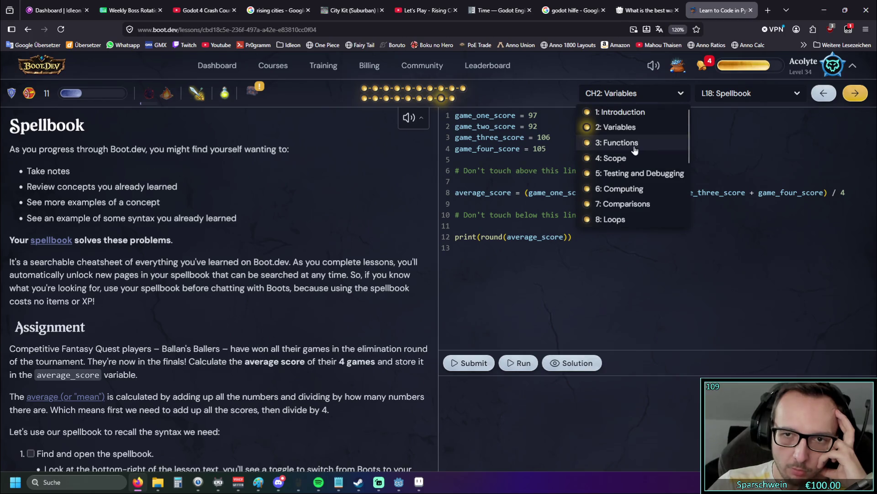
{"action": "left_click", "coordinate": [633, 144]}
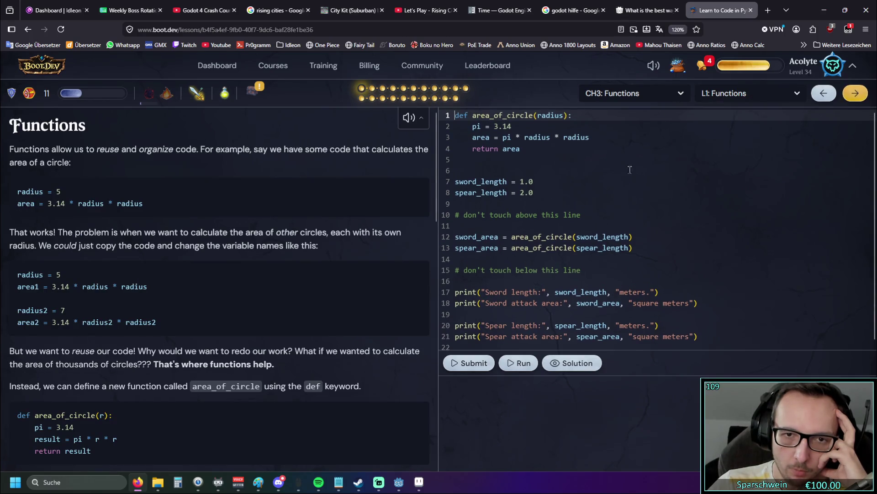
{"action": "double_click", "coordinate": [464, 115]}
{"action": "left_click", "coordinate": [587, 158]}
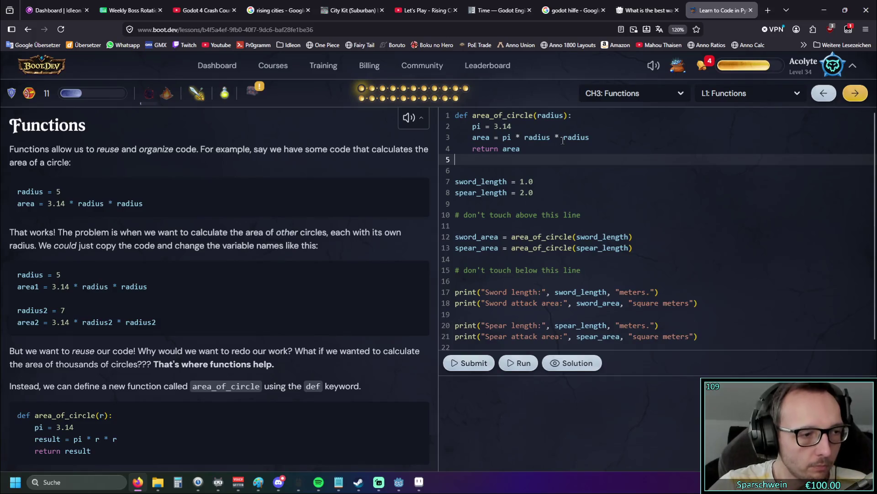
Browse the Scope chapter's code and lessons, then jump to Testing and Debugging
{"action": "left_click", "coordinate": [681, 94]}
{"action": "left_click", "coordinate": [634, 164]}
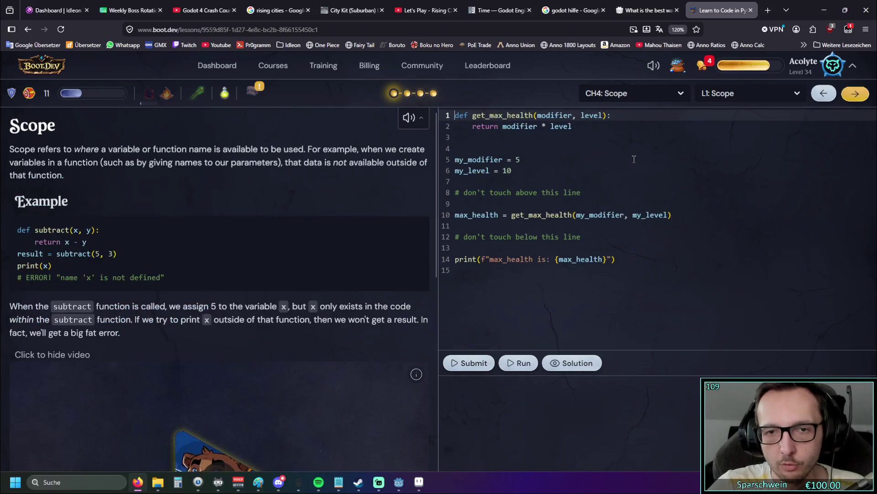
{"action": "left_click_drag", "start_coordinate": [517, 174], "coordinate": [526, 137]}
{"action": "left_click", "coordinate": [526, 157]}
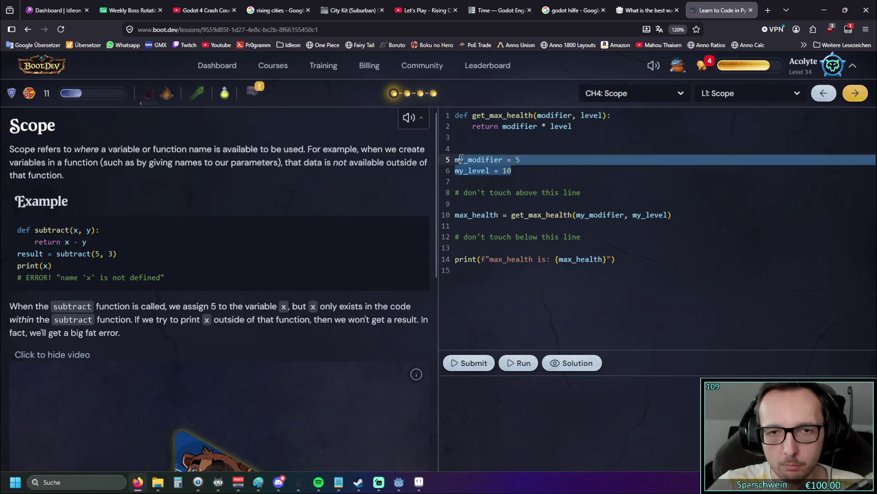
{"action": "left_click", "coordinate": [748, 94]}
{"action": "left_click", "coordinate": [649, 94]}
{"action": "left_click", "coordinate": [607, 173]}
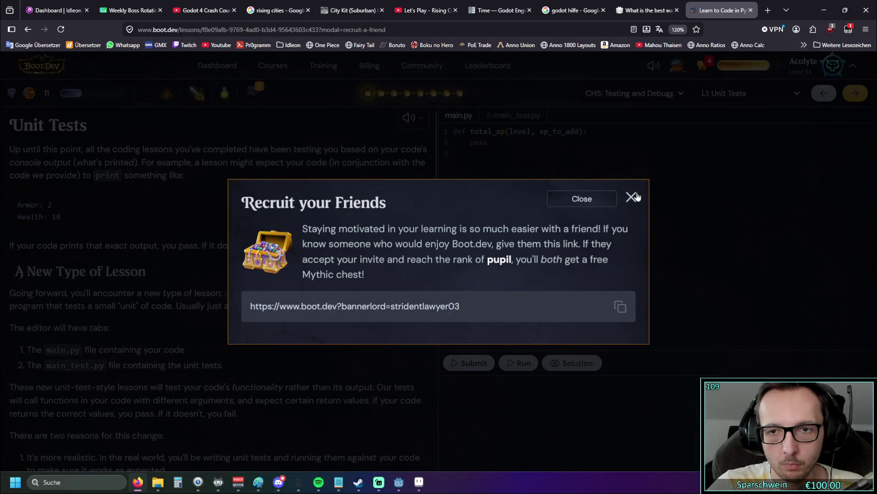
Dismiss the Recruit your Friends popup, check Testing and Debugging lessons, then switch to Computing
{"action": "left_click", "coordinate": [633, 197]}
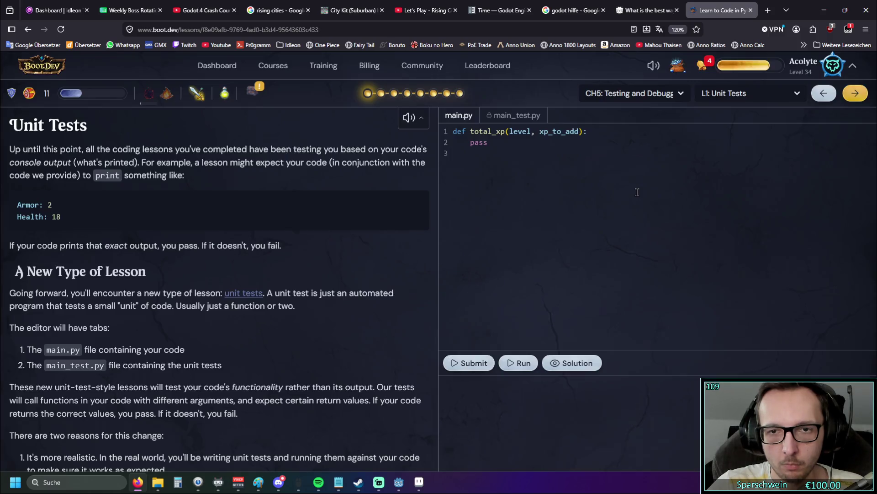
{"action": "left_click", "coordinate": [658, 99]}
{"action": "left_click", "coordinate": [753, 93]}
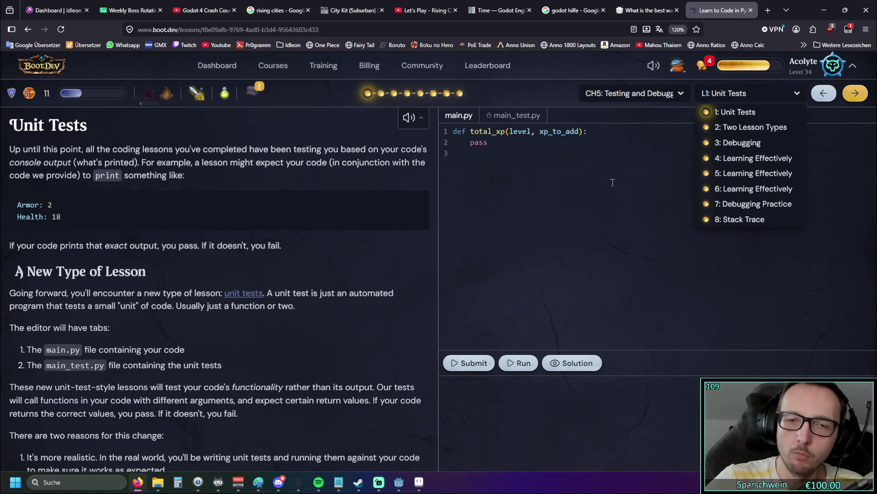
{"action": "left_click", "coordinate": [513, 185]}
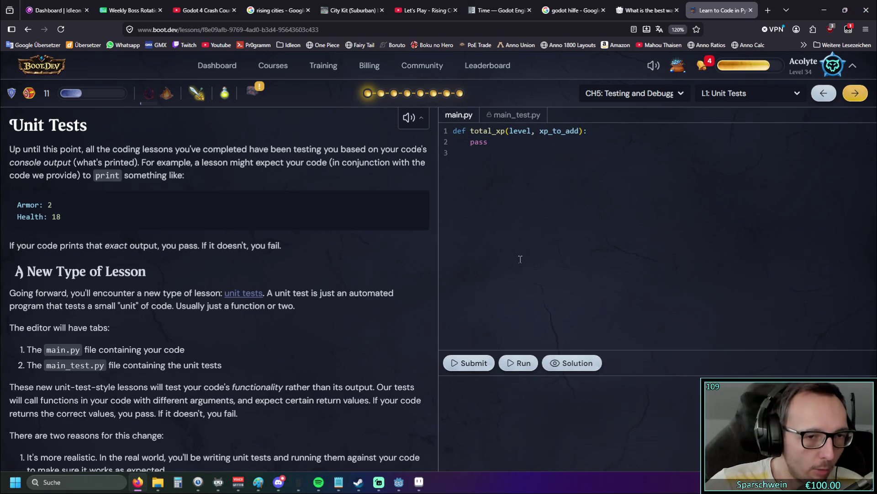
{"action": "left_click", "coordinate": [680, 93]}
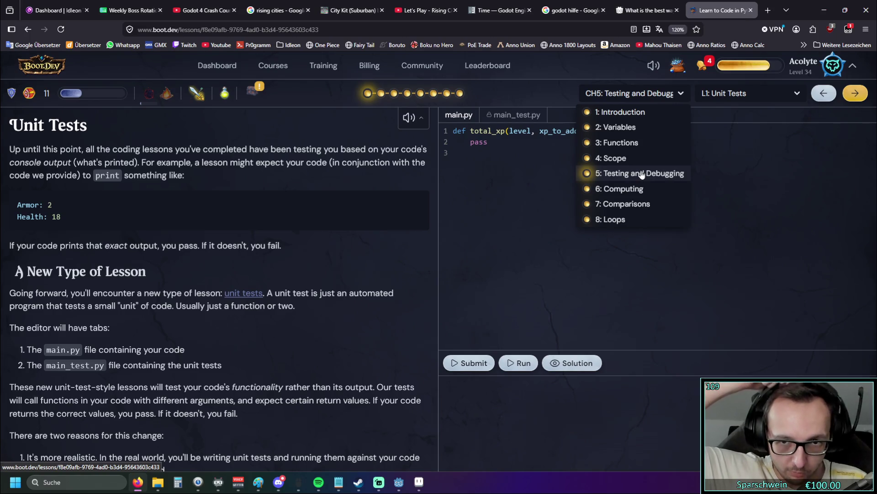
{"action": "left_click", "coordinate": [637, 191]}
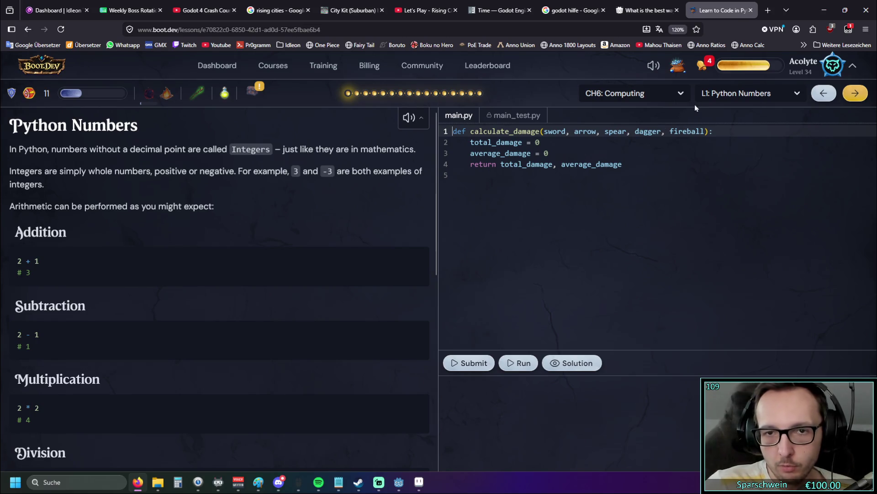
Step through the Comparisons, Loops and Lists chapters
{"action": "left_click", "coordinate": [681, 94]}
{"action": "scroll", "coordinate": [652, 172], "scroll_direction": "down", "scroll_amount": 2}
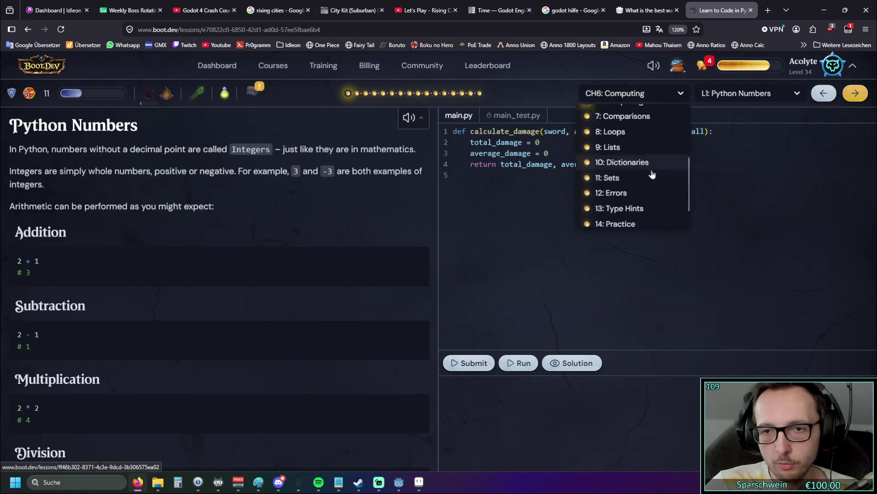
{"action": "scroll", "coordinate": [634, 164], "scroll_direction": "up", "scroll_amount": 1}
{"action": "left_click", "coordinate": [631, 158]}
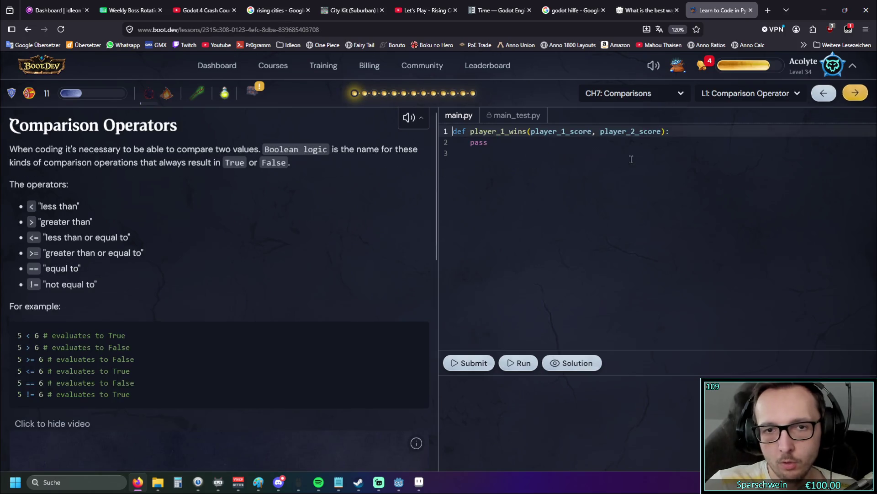
{"action": "left_click", "coordinate": [663, 97]}
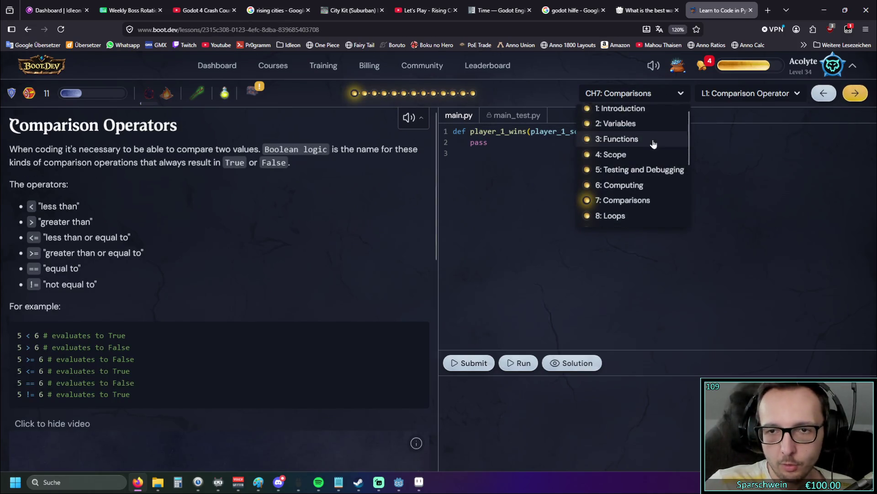
{"action": "scroll", "coordinate": [652, 143], "scroll_direction": "down", "scroll_amount": 2}
{"action": "left_click", "coordinate": [629, 159]}
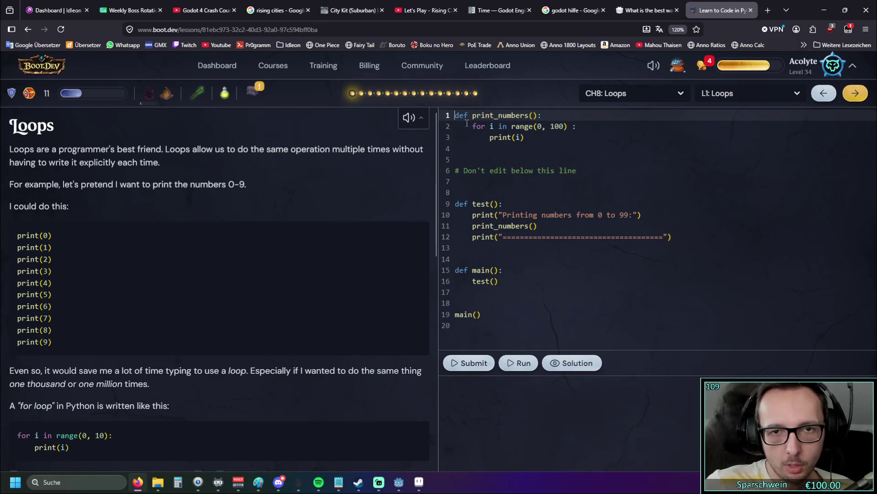
{"action": "left_click_drag", "start_coordinate": [527, 143], "coordinate": [461, 122]}
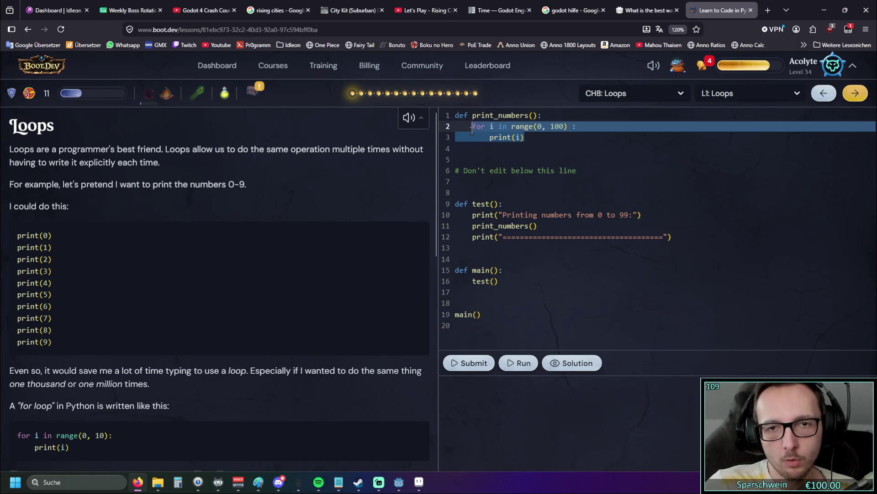
{"action": "left_click", "coordinate": [480, 159]}
{"action": "left_click", "coordinate": [676, 93]}
{"action": "scroll", "coordinate": [631, 173], "scroll_direction": "down", "scroll_amount": 2}
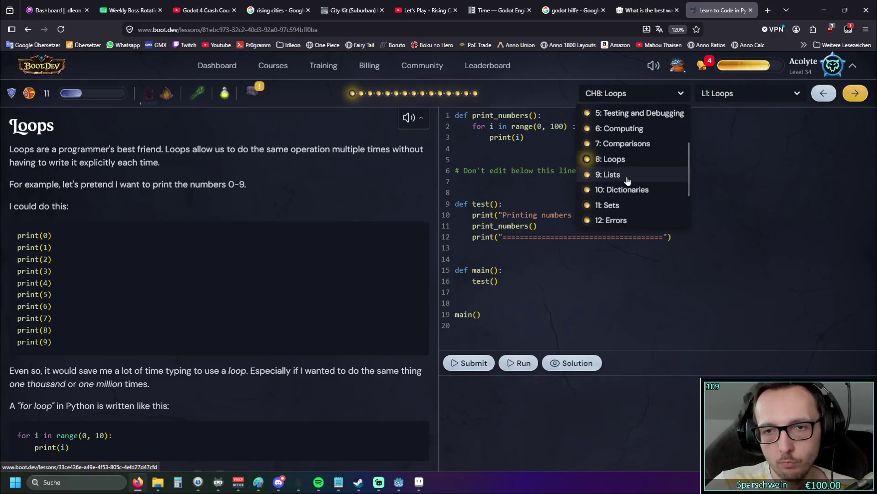
{"action": "left_click", "coordinate": [624, 175]}
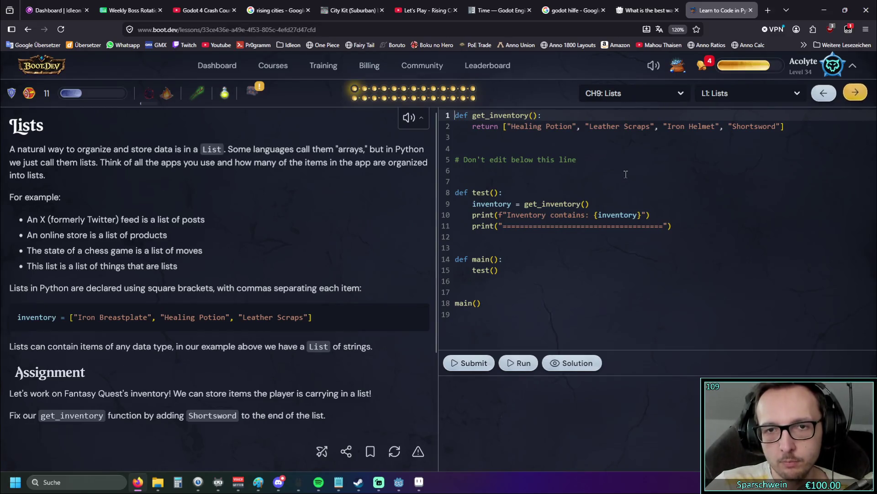
Check the Lists lesson list, then move on to Dictionaries and Sets
{"action": "left_click", "coordinate": [671, 95]}
{"action": "scroll", "coordinate": [661, 144], "scroll_direction": "down", "scroll_amount": 2}
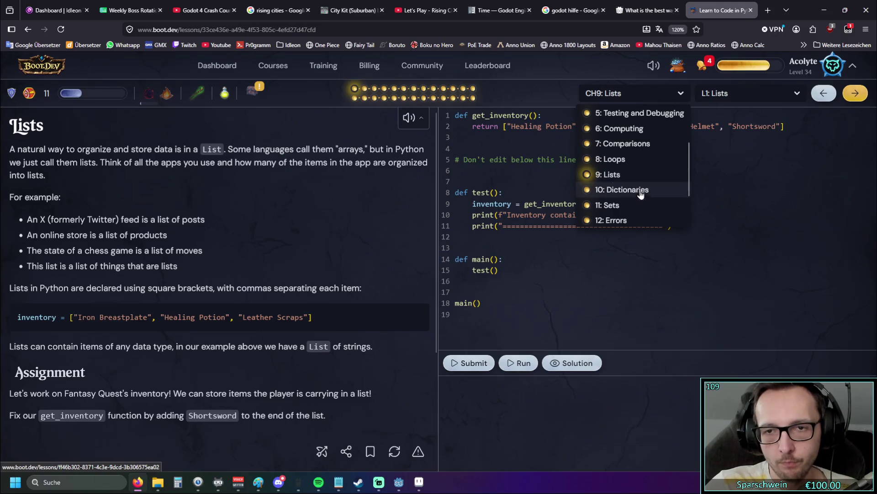
{"action": "left_click", "coordinate": [744, 105]}
{"action": "left_click", "coordinate": [743, 98]}
{"action": "scroll", "coordinate": [722, 164], "scroll_direction": "down", "scroll_amount": 5}
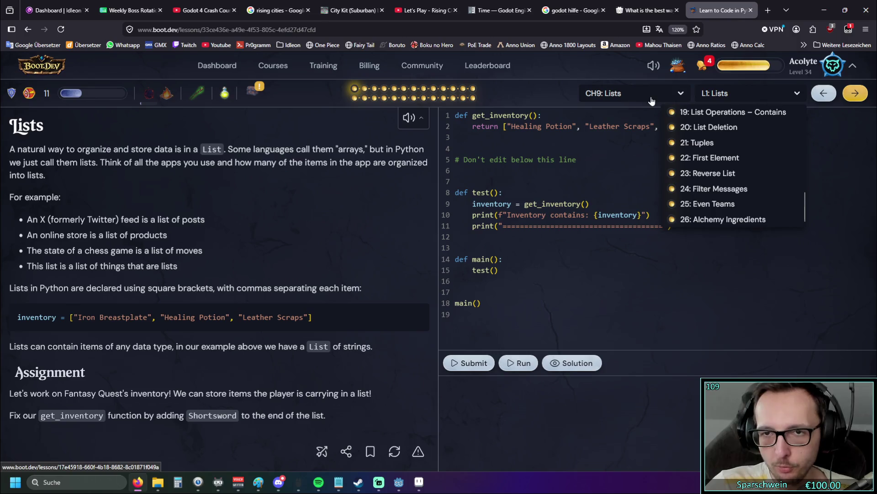
{"action": "left_click", "coordinate": [635, 94]}
{"action": "scroll", "coordinate": [633, 183], "scroll_direction": "down", "scroll_amount": 1}
{"action": "left_click", "coordinate": [622, 142]}
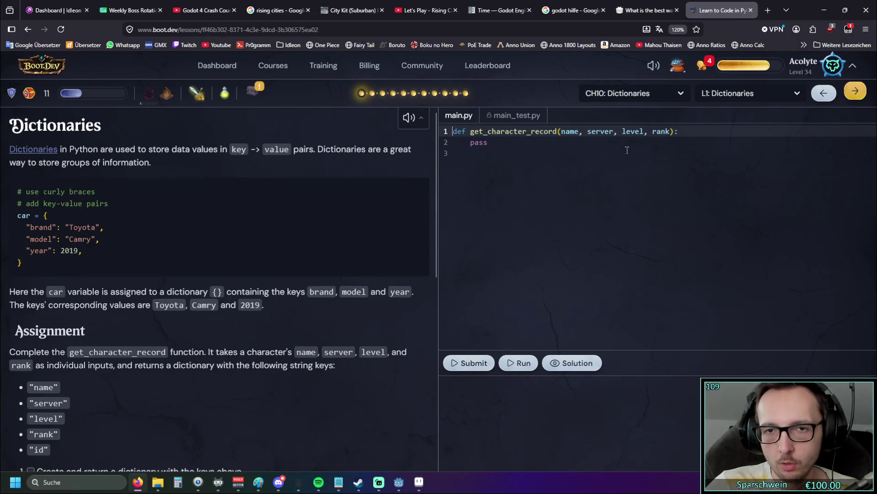
{"action": "left_click", "coordinate": [636, 93]}
{"action": "scroll", "coordinate": [647, 187], "scroll_direction": "down", "scroll_amount": 3}
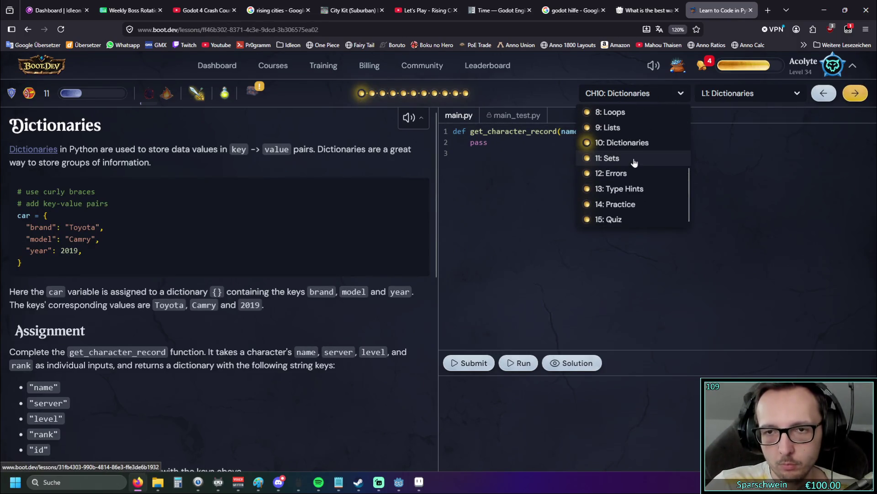
{"action": "left_click", "coordinate": [634, 157]}
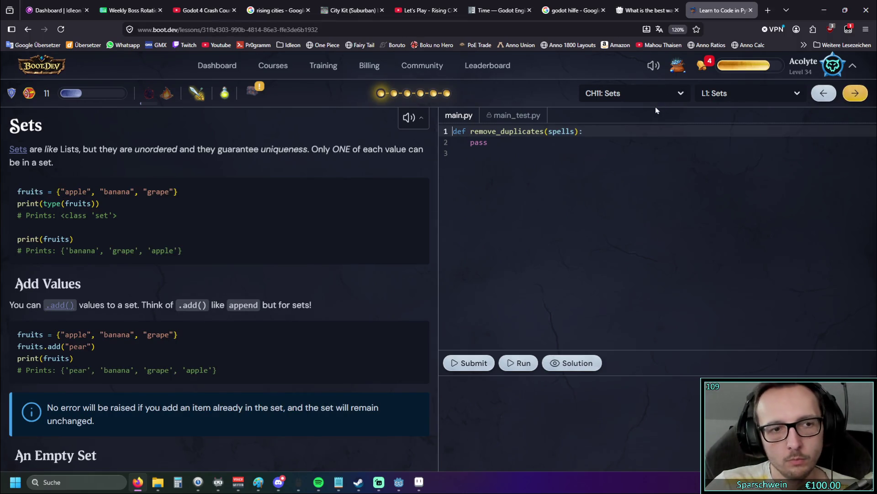
Browse the Sets lesson list, then jump to chapter 12, Errors
{"action": "left_click", "coordinate": [766, 97]}
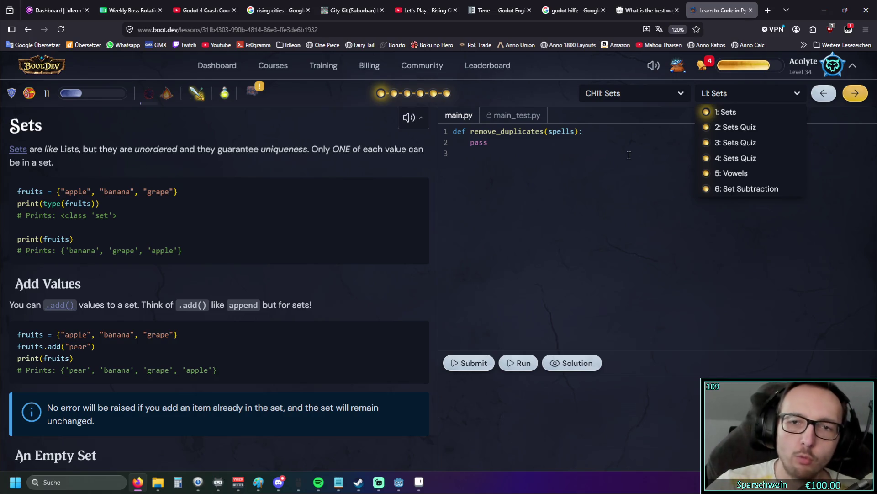
{"action": "left_click", "coordinate": [629, 155]}
{"action": "left_click", "coordinate": [679, 97]}
{"action": "scroll", "coordinate": [643, 148], "scroll_direction": "down", "scroll_amount": 1}
{"action": "scroll", "coordinate": [643, 148], "scroll_direction": "down", "scroll_amount": 3}
{"action": "left_click", "coordinate": [638, 172]}
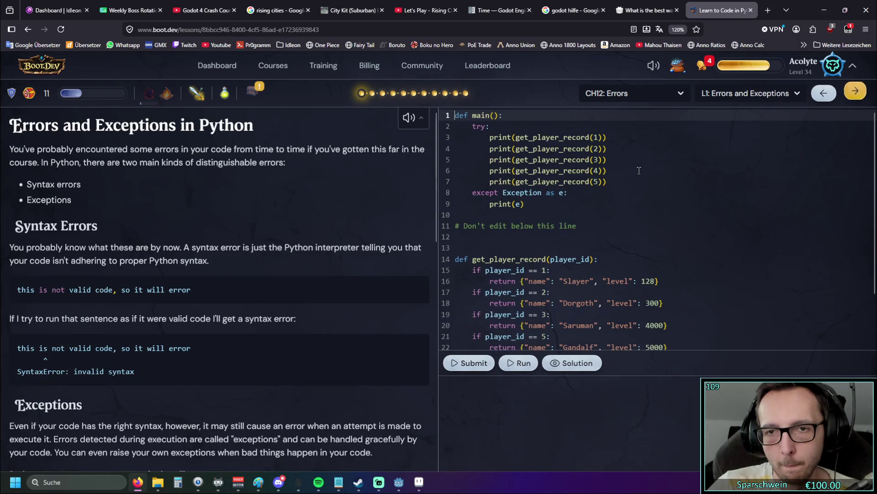
Scroll through the Errors lesson and highlight its raise Exception line
{"action": "scroll", "coordinate": [638, 170], "scroll_direction": "down", "scroll_amount": 2}
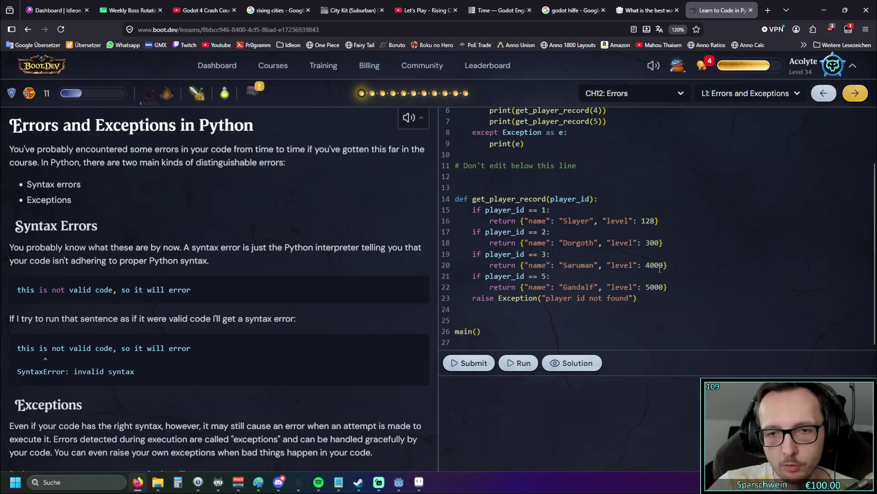
{"action": "scroll", "coordinate": [605, 251], "scroll_direction": "up", "scroll_amount": 2}
{"action": "scroll", "coordinate": [604, 250], "scroll_direction": "down", "scroll_amount": 2}
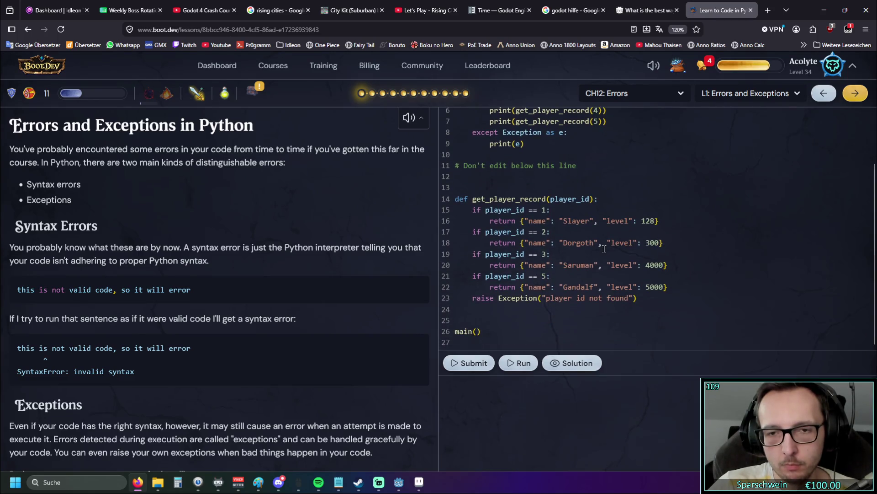
{"action": "mouse_move", "coordinate": [472, 298]}
{"action": "left_mouse_down"}
{"action": "mouse_move", "coordinate": [555, 302]}
{"action": "mouse_move", "coordinate": [530, 316]}
{"action": "mouse_move", "coordinate": [671, 304]}
{"action": "left_mouse_up"}
{"action": "left_click", "coordinate": [656, 314]}
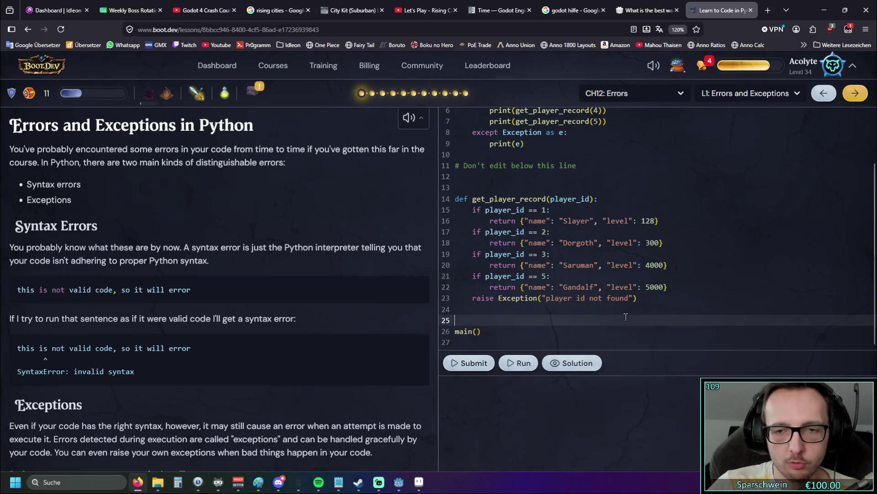
Switch to chapter 13: Type Hints and look over its lesson list
{"action": "left_click", "coordinate": [683, 97]}
{"action": "scroll", "coordinate": [684, 137], "scroll_direction": "down", "scroll_amount": 3}
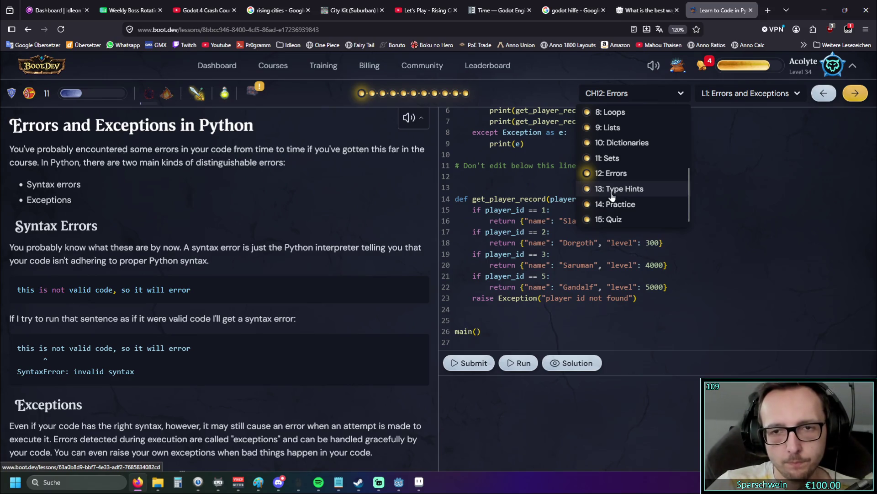
{"action": "left_click", "coordinate": [613, 196]}
{"action": "left_click", "coordinate": [669, 96]}
{"action": "scroll", "coordinate": [656, 170], "scroll_direction": "down", "scroll_amount": 3}
{"action": "left_click", "coordinate": [757, 98]}
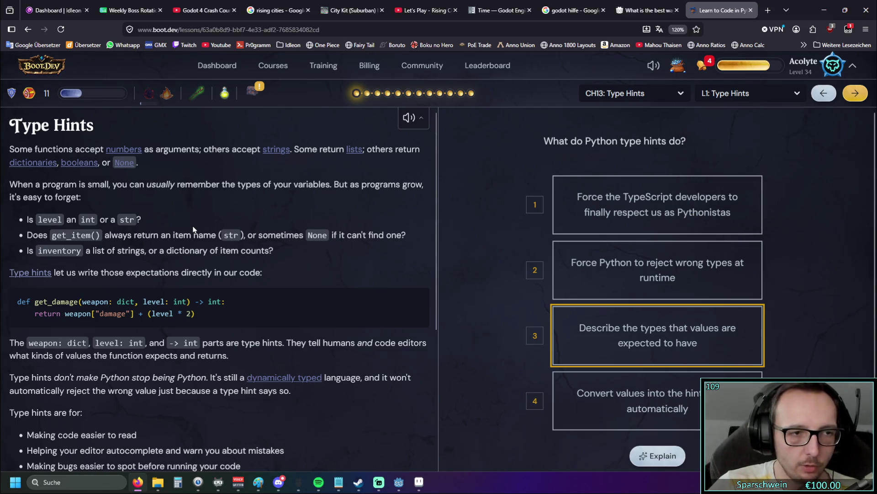
Return to the Boot.dev dashboard showing the Back-end Developer Path progress
{"action": "left_click", "coordinate": [668, 97]}
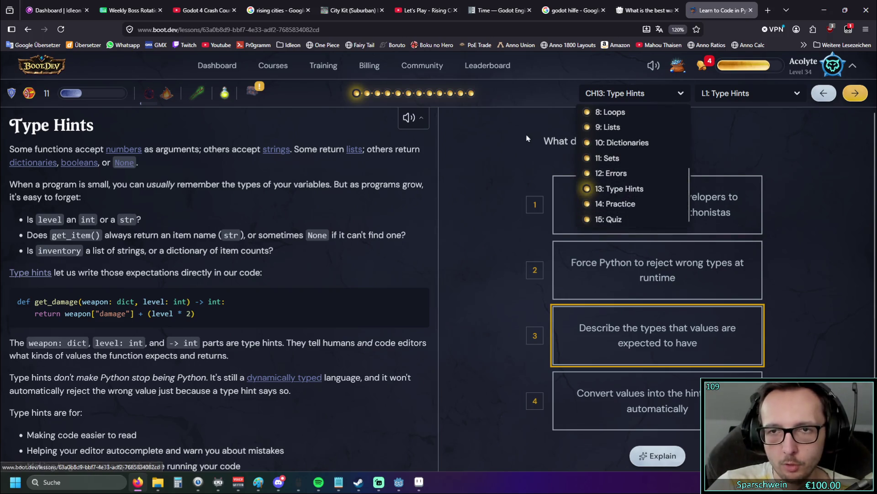
{"action": "mouse_move", "coordinate": [325, 64]}
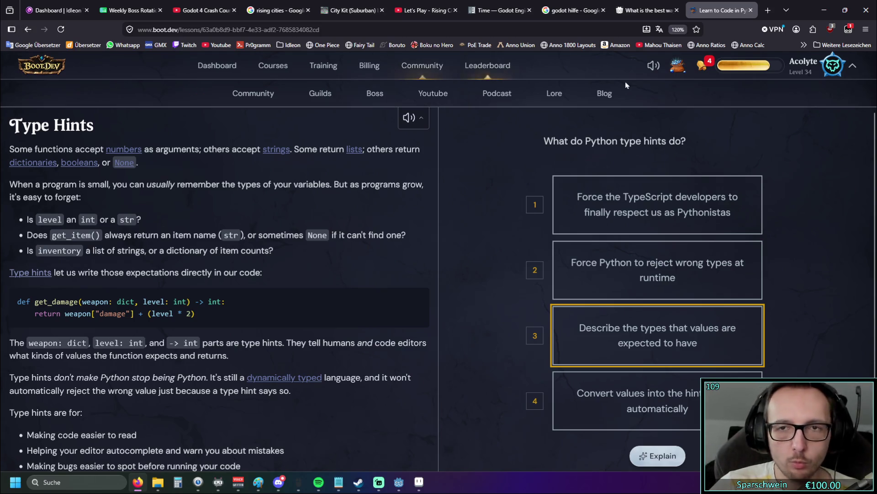
{"action": "left_click", "coordinate": [217, 66]}
Open the Learn Object Oriented Programming course and start its first lesson
{"action": "scroll", "coordinate": [380, 228], "scroll_direction": "down", "scroll_amount": 10}
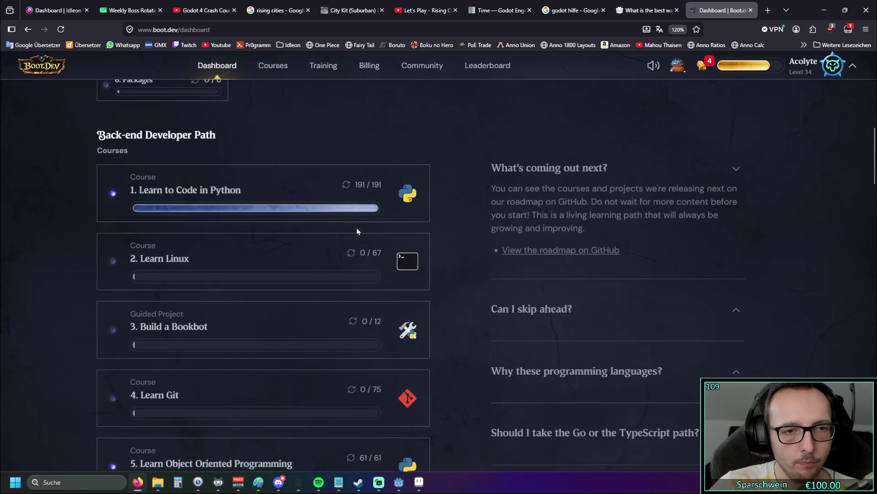
{"action": "left_click", "coordinate": [265, 276]}
{"action": "left_click", "coordinate": [439, 284]}
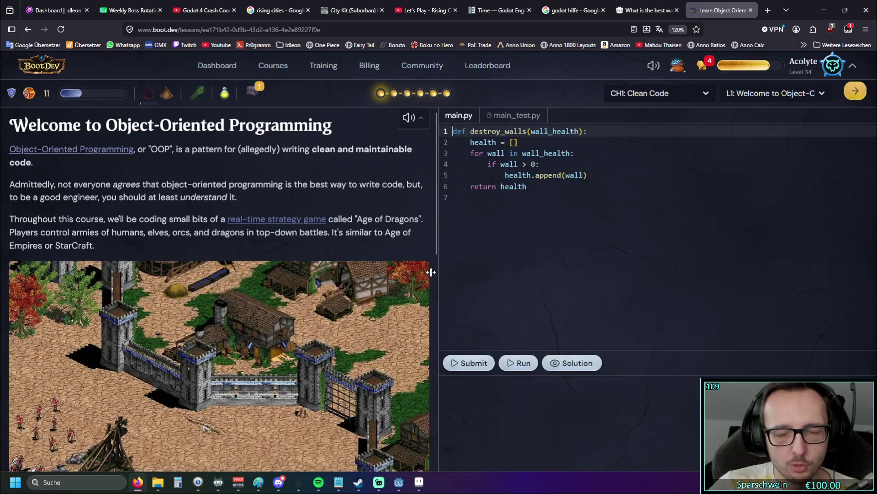
{"action": "scroll", "coordinate": [365, 218], "scroll_direction": "down", "scroll_amount": 3}
{"action": "scroll", "coordinate": [377, 199], "scroll_direction": "up", "scroll_amount": 3}
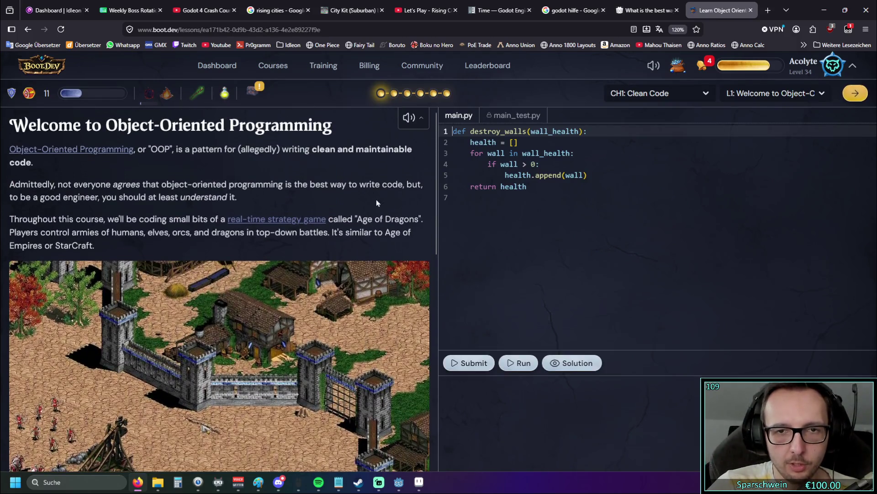
Switch to chapter 2: Classes and highlight the class keywords of Wall and BatteringRam
{"action": "left_click", "coordinate": [698, 93]}
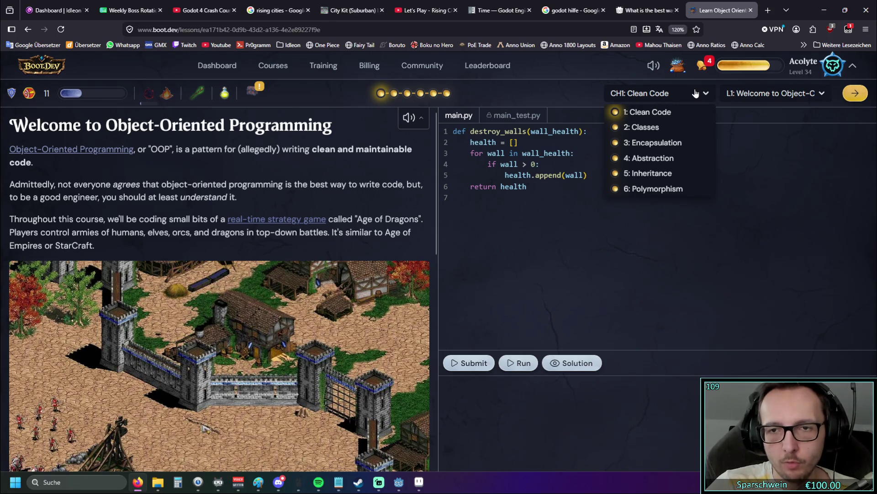
{"action": "left_click", "coordinate": [658, 129]}
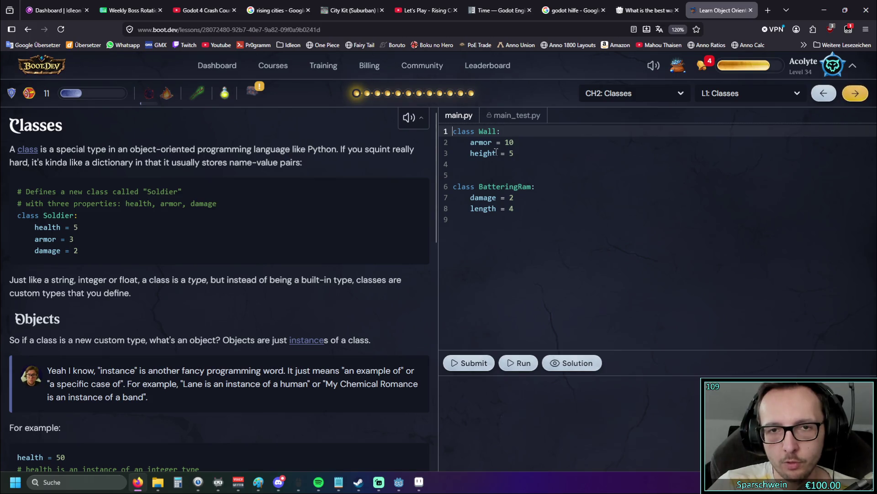
{"action": "double_click", "coordinate": [454, 132]}
{"action": "left_click", "coordinate": [453, 186]}
{"action": "left_click_drag", "start_coordinate": [453, 186], "coordinate": [470, 188]}
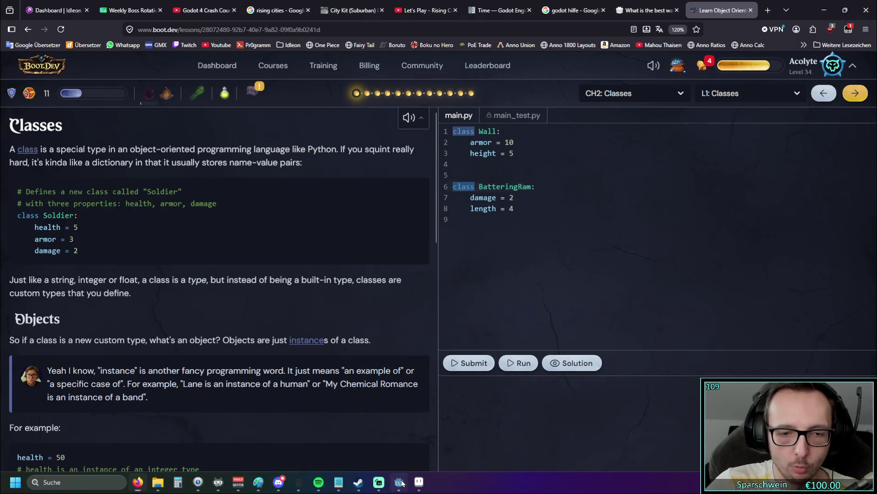
{"action": "left_click", "coordinate": [399, 482]}
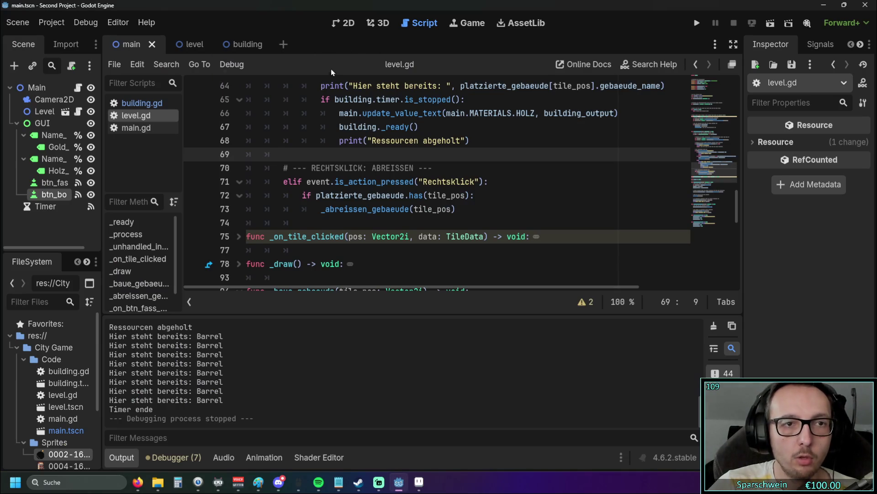
Cycle through the main, building and level scene tabs, ending on level
{"action": "left_click", "coordinate": [247, 44]}
{"action": "left_click", "coordinate": [179, 44]}
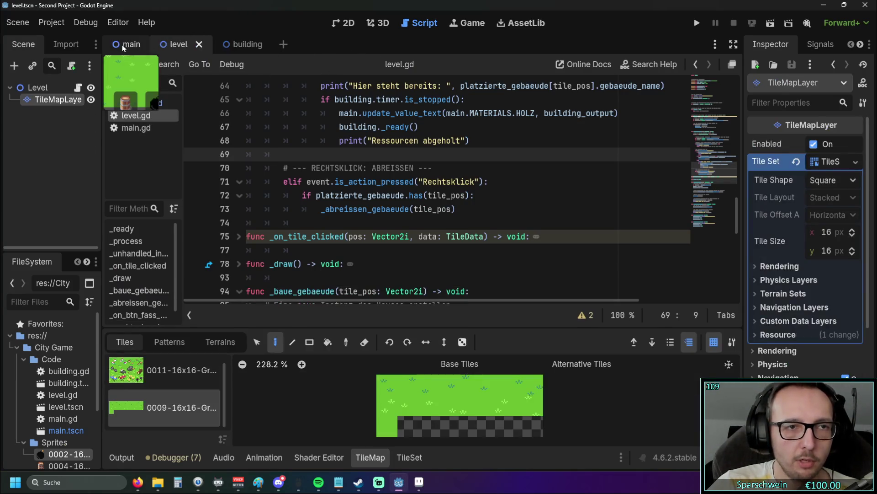
{"action": "left_click", "coordinate": [123, 46]}
{"action": "left_click", "coordinate": [242, 45]}
{"action": "left_click", "coordinate": [178, 44]}
{"action": "left_click", "coordinate": [120, 45]}
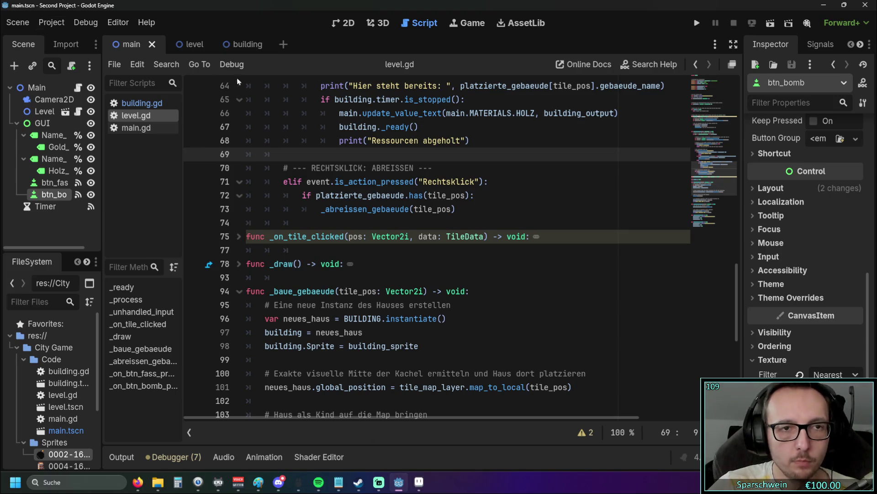
{"action": "left_click", "coordinate": [242, 44]}
{"action": "left_click", "coordinate": [183, 46]}
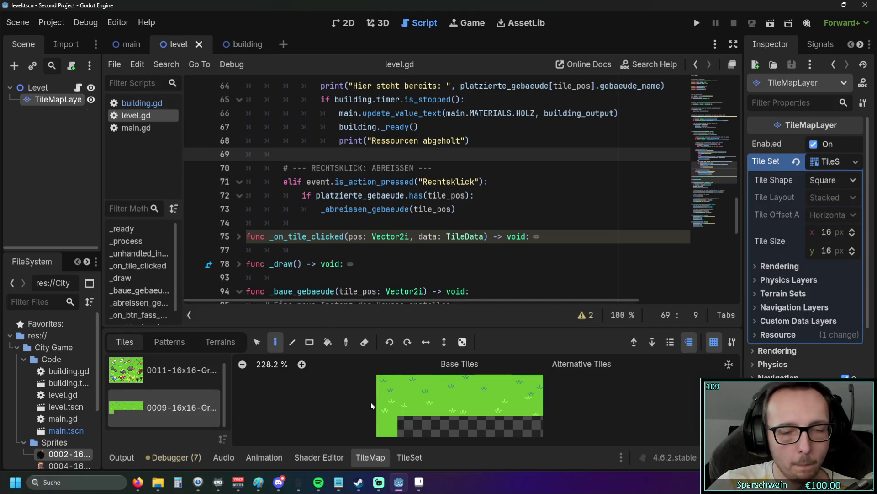
Glance at the bucket sprite in Aseprite, then bring the Boot.dev Classes lesson forward
{"action": "left_click", "coordinate": [419, 482]}
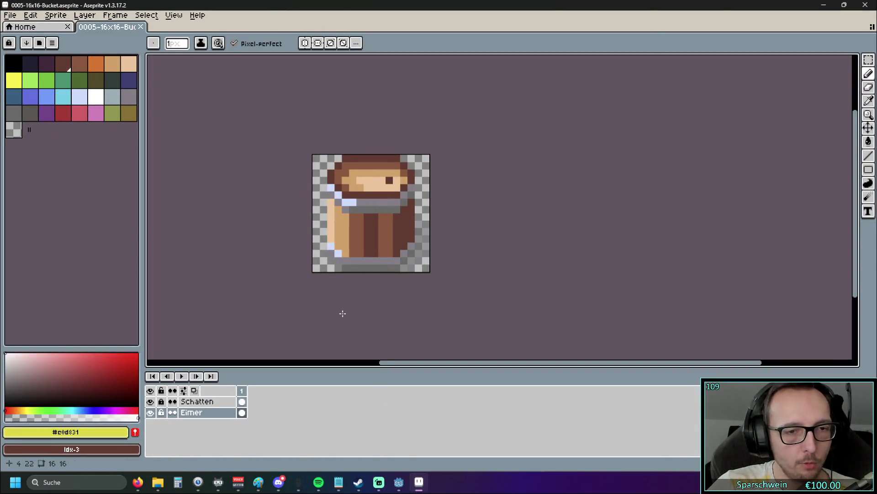
{"action": "left_click", "coordinate": [824, 5]}
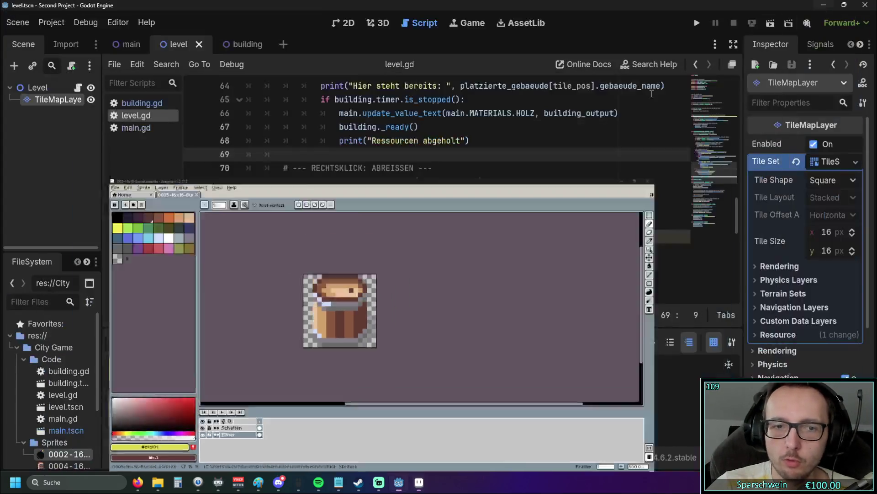
{"action": "left_click", "coordinate": [138, 482]}
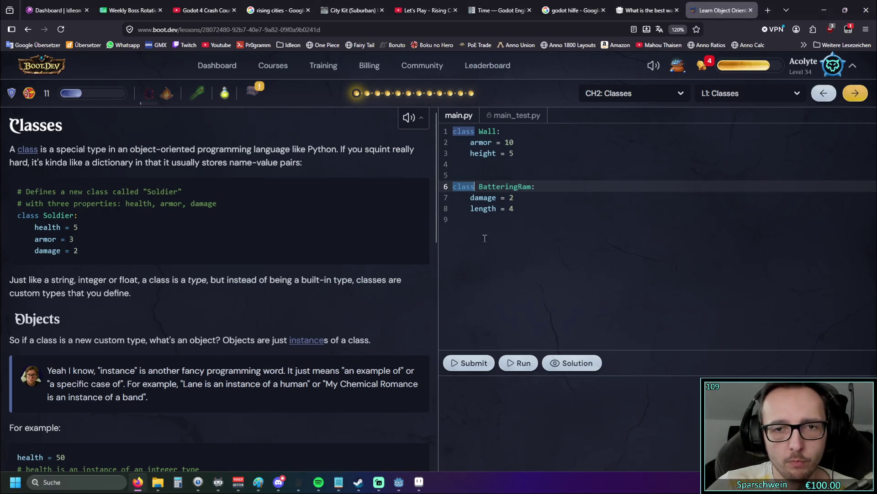
Jump to the Constructor Quiz and highlight its self assignments and get_speed method
{"action": "left_click", "coordinate": [410, 94]}
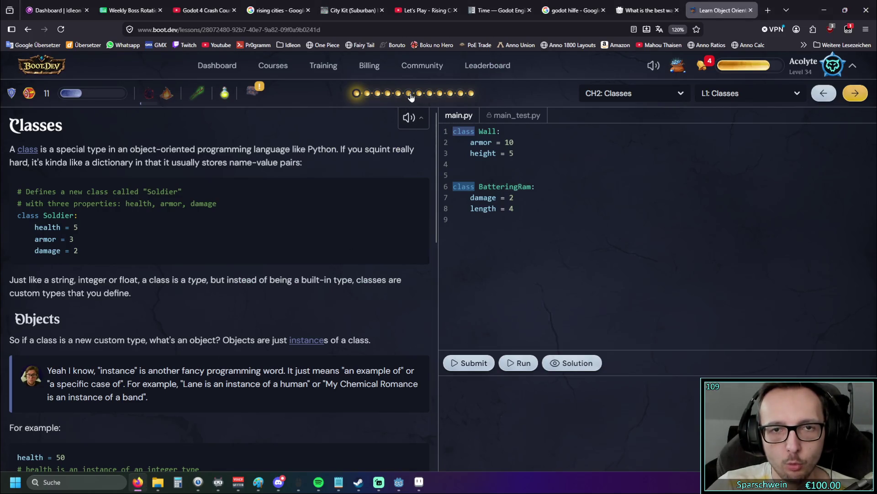
{"action": "left_click", "coordinate": [423, 96]}
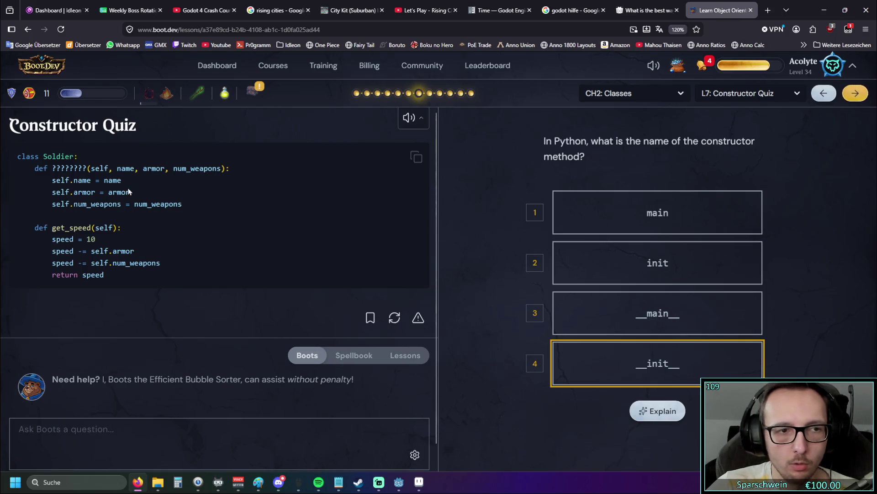
{"action": "left_click_drag", "start_coordinate": [54, 180], "coordinate": [182, 204]}
{"action": "left_click_drag", "start_coordinate": [106, 275], "coordinate": [38, 231]}
{"action": "left_click", "coordinate": [118, 256]}
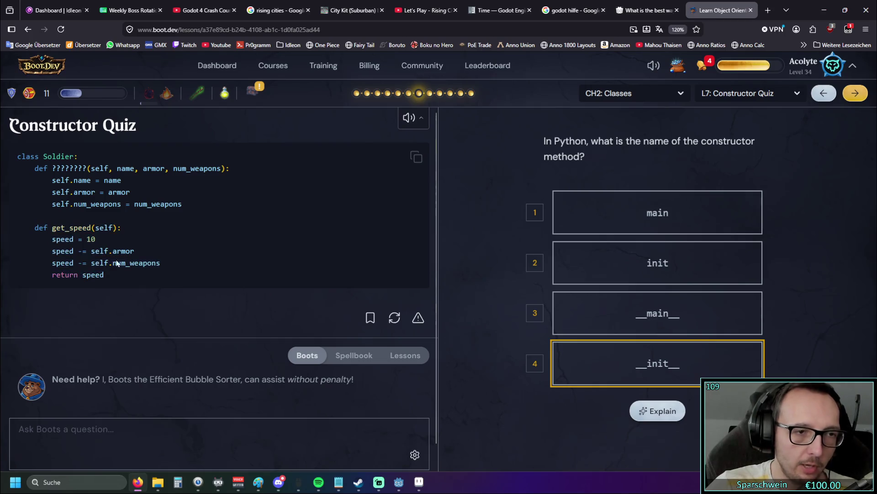
{"action": "mouse_move", "coordinate": [118, 280]}
{"action": "left_mouse_down"}
{"action": "mouse_move", "coordinate": [137, 261]}
{"action": "mouse_move", "coordinate": [184, 249]}
{"action": "left_mouse_up"}
{"action": "left_click", "coordinate": [184, 252]}
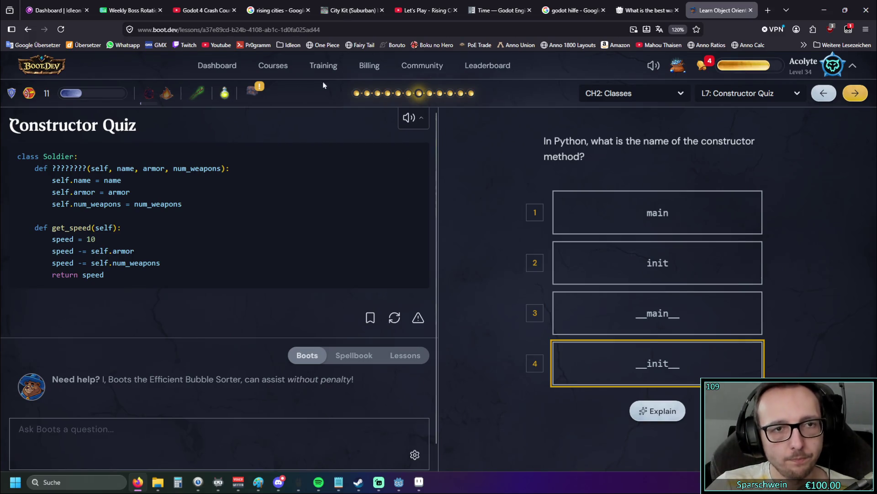
Switch to chapter 3: Encapsulation, then chapter 4: Abstraction, and reopen the chapter list
{"action": "mouse_move", "coordinate": [423, 65]}
{"action": "left_click", "coordinate": [666, 97]}
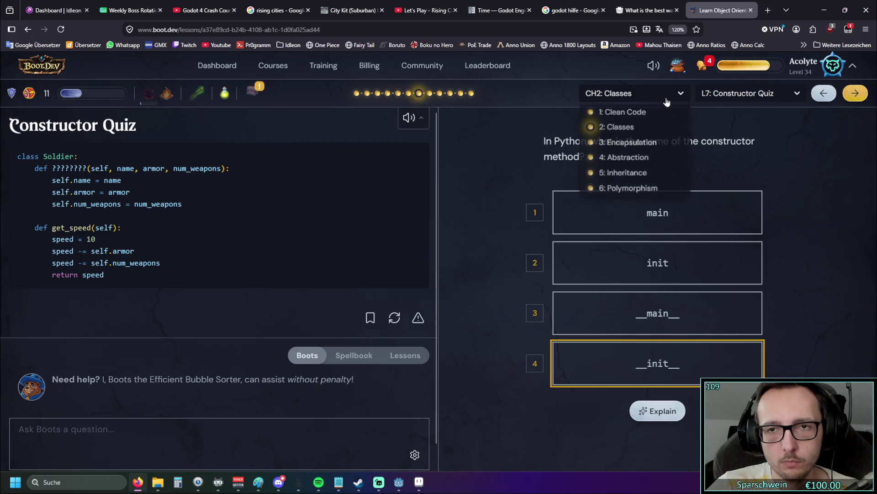
{"action": "left_click", "coordinate": [655, 149]}
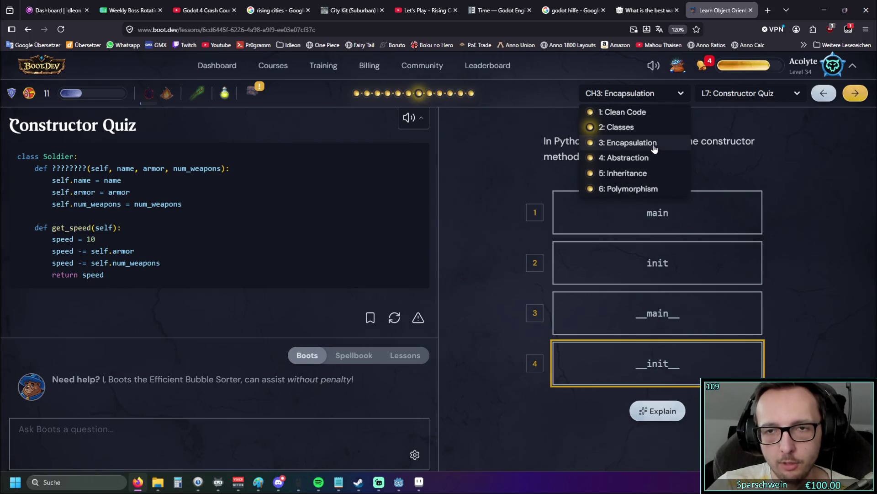
{"action": "left_click", "coordinate": [675, 98]}
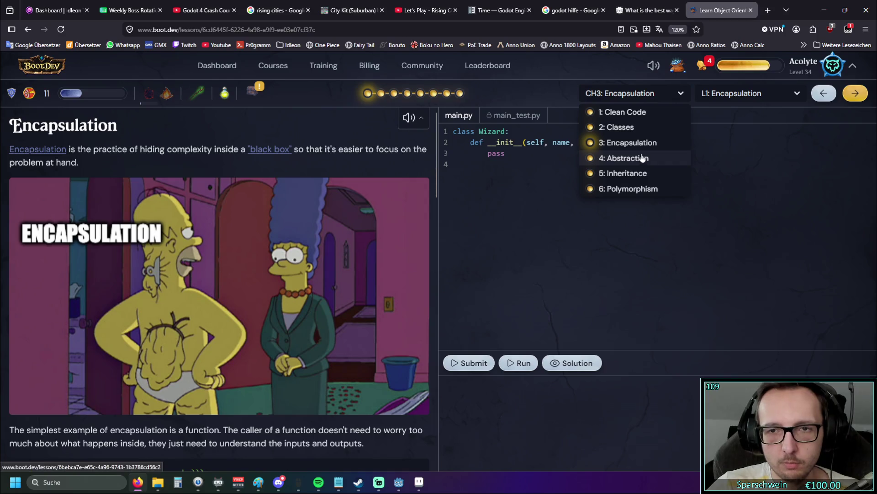
{"action": "left_click", "coordinate": [641, 159]}
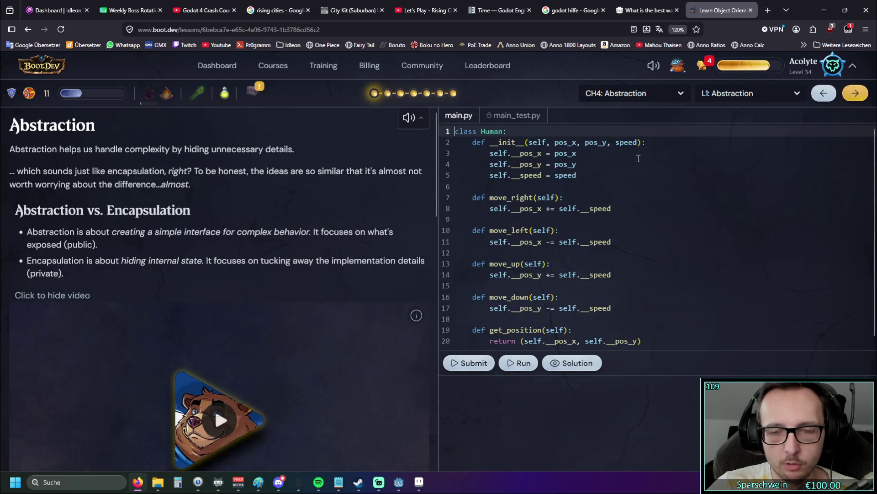
{"action": "scroll", "coordinate": [336, 197], "scroll_direction": "down", "scroll_amount": 5}
{"action": "scroll", "coordinate": [347, 201], "scroll_direction": "up", "scroll_amount": 5}
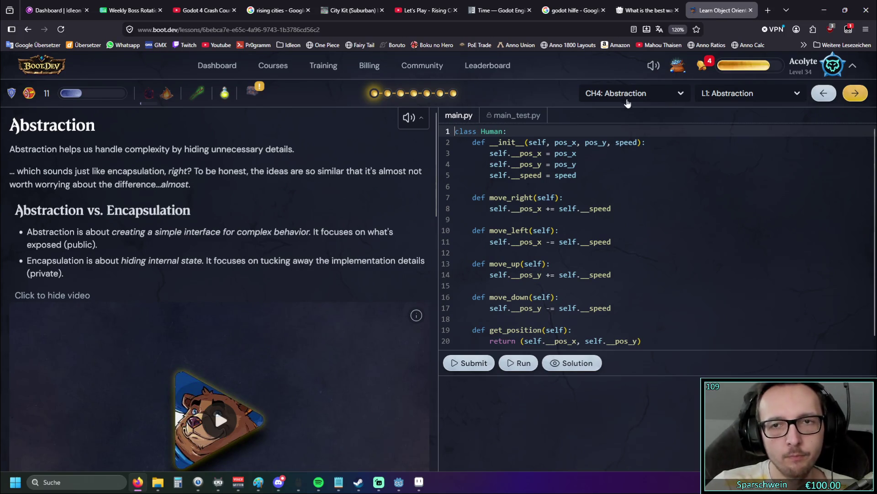
{"action": "left_click", "coordinate": [627, 101]}
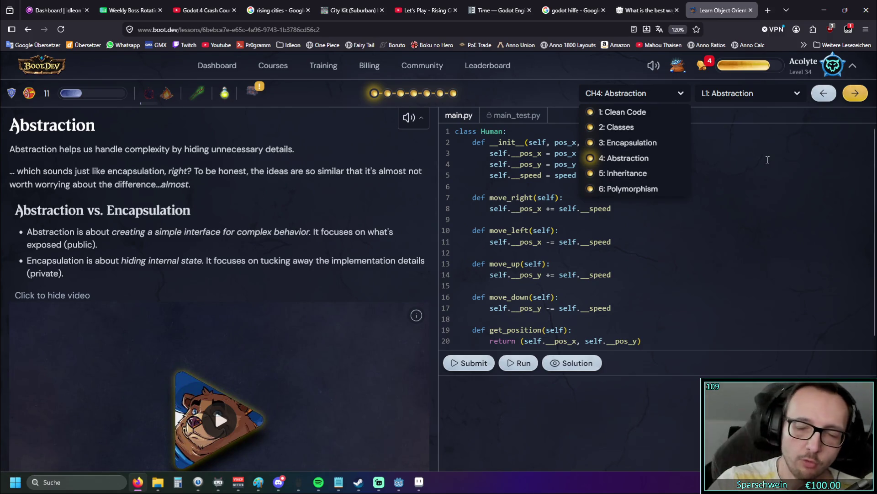
Switch to chapter 5: Inheritance and dismiss the chapter list
{"action": "left_click", "coordinate": [631, 173]}
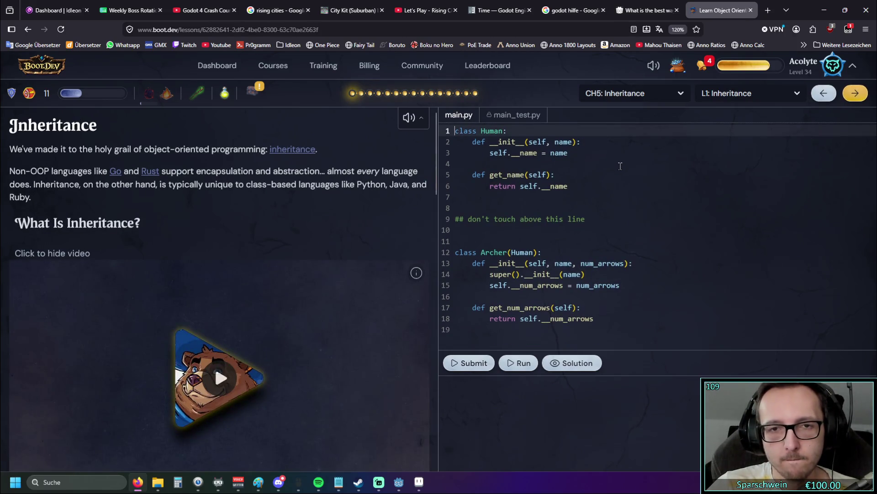
{"action": "left_click", "coordinate": [680, 94]}
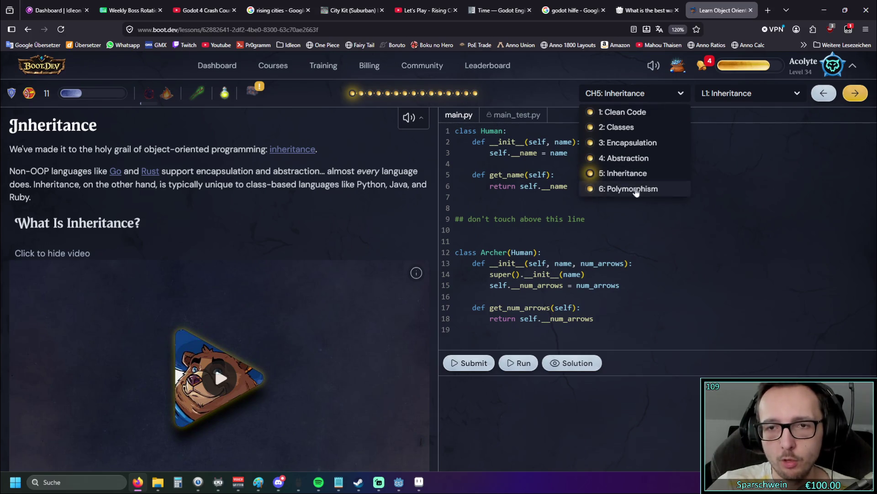
{"action": "left_click", "coordinate": [631, 208]}
Highlight the Human and Archer class code, then bring up the python.txt notes
{"action": "left_click_drag", "start_coordinate": [596, 314], "coordinate": [457, 252]}
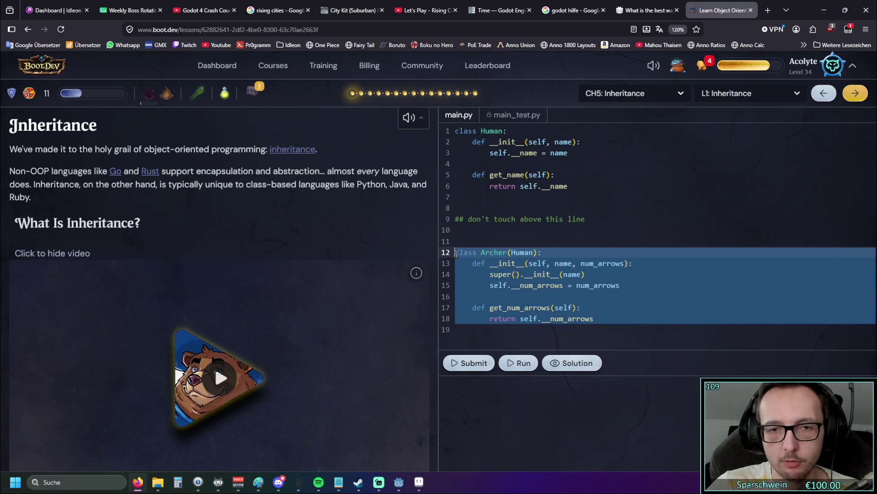
{"action": "left_click", "coordinate": [545, 238]}
{"action": "left_click_drag", "start_coordinate": [594, 188], "coordinate": [456, 131]}
{"action": "mouse_move", "coordinate": [594, 318]}
{"action": "left_mouse_down"}
{"action": "mouse_move", "coordinate": [456, 296]}
{"action": "mouse_move", "coordinate": [456, 240]}
{"action": "left_mouse_up"}
{"action": "left_click", "coordinate": [595, 231]}
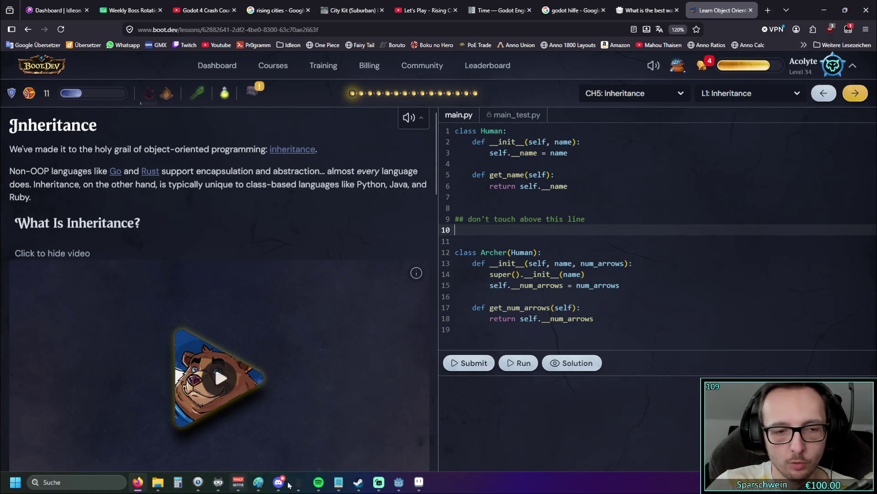
{"action": "left_click", "coordinate": [339, 482]}
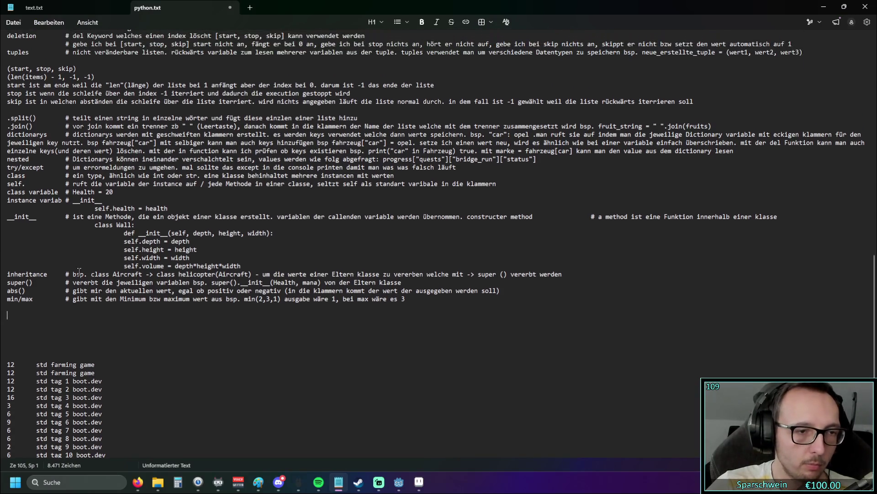
{"action": "left_click_drag", "start_coordinate": [72, 282], "coordinate": [288, 284]}
{"action": "left_click", "coordinate": [202, 331]}
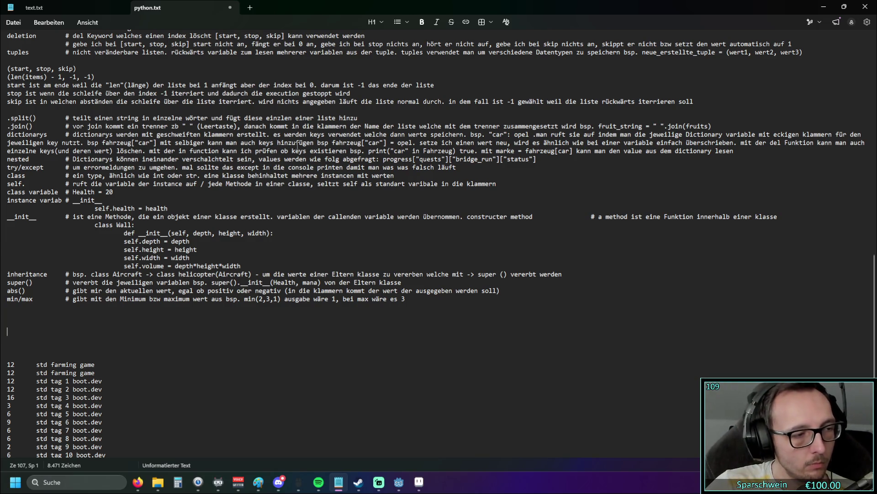
{"action": "left_click", "coordinate": [821, 9]}
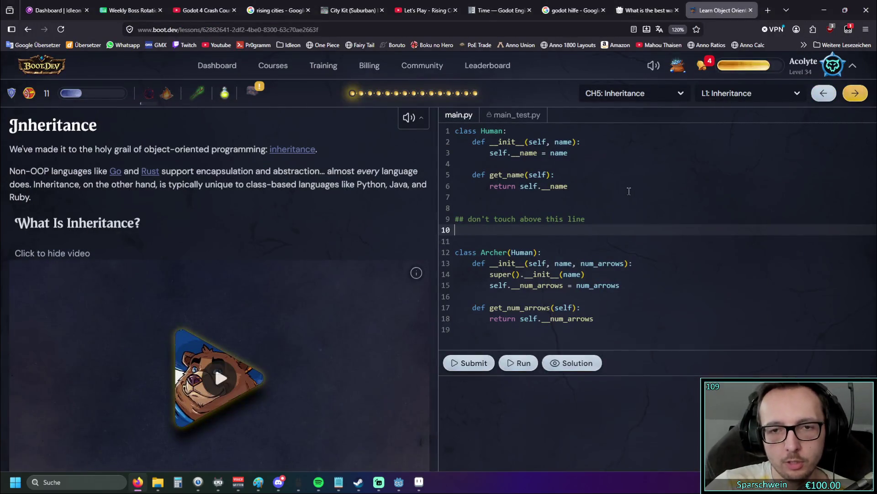
Switch to chapter 6: Polymorphism, browse its lesson list and Rectangle code, then return to Godot
{"action": "left_click", "coordinate": [680, 93]}
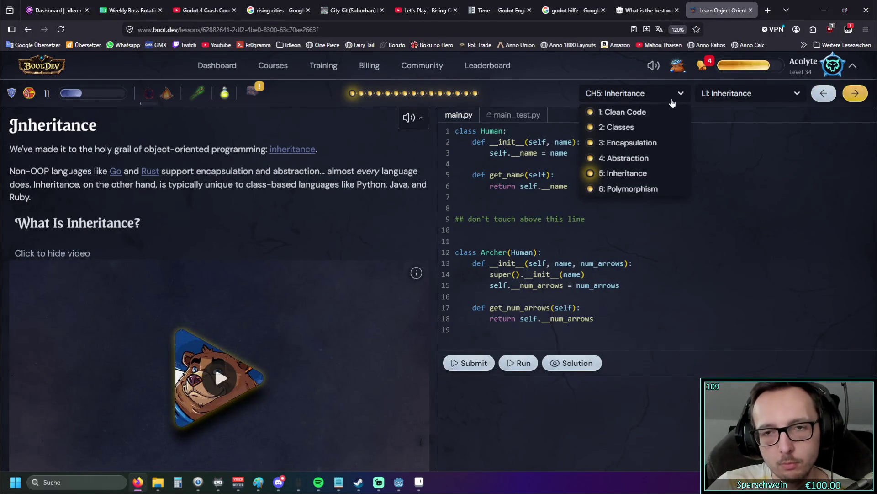
{"action": "left_click", "coordinate": [654, 187]}
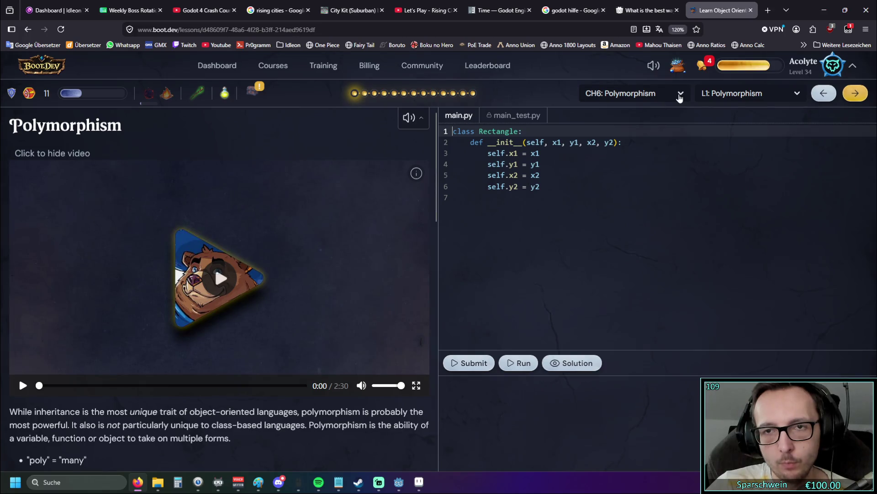
{"action": "left_click", "coordinate": [680, 93]}
{"action": "left_click", "coordinate": [681, 94]}
{"action": "left_click", "coordinate": [745, 95]}
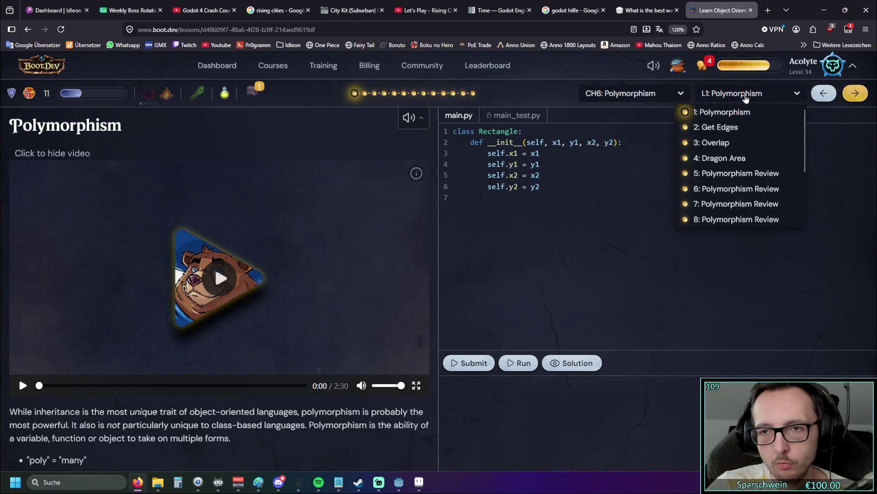
{"action": "left_click", "coordinate": [567, 167]}
{"action": "left_click", "coordinate": [527, 205]}
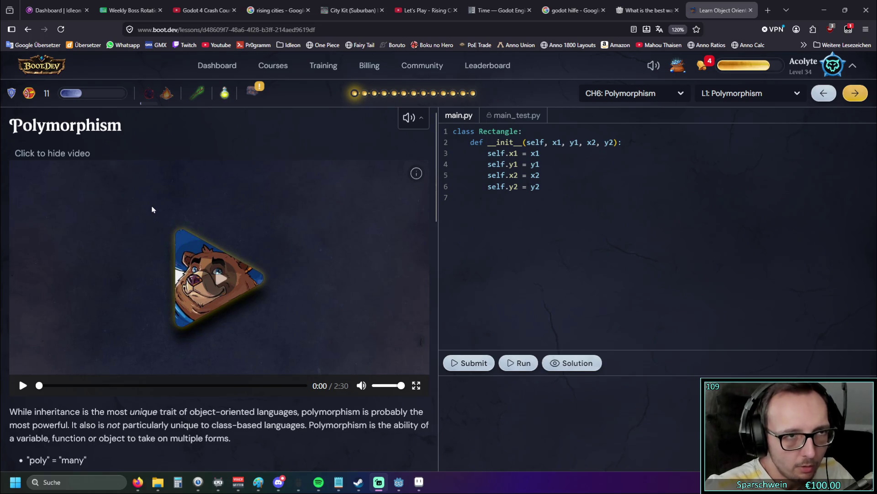
{"action": "left_click", "coordinate": [823, 10]}
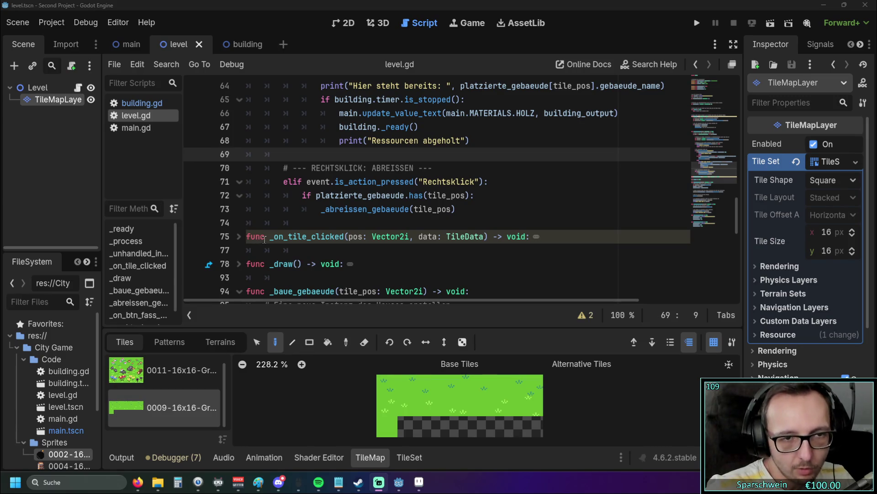
Scroll to the top of level.gd and select the var keyword on line 11
{"action": "scroll", "coordinate": [265, 236], "scroll_direction": "up", "scroll_amount": 15}
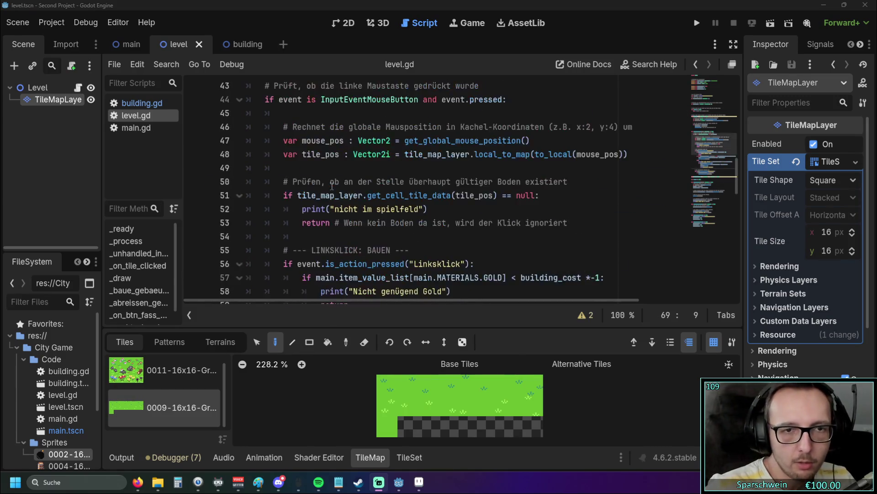
{"action": "scroll", "coordinate": [331, 185], "scroll_direction": "up", "scroll_amount": 2}
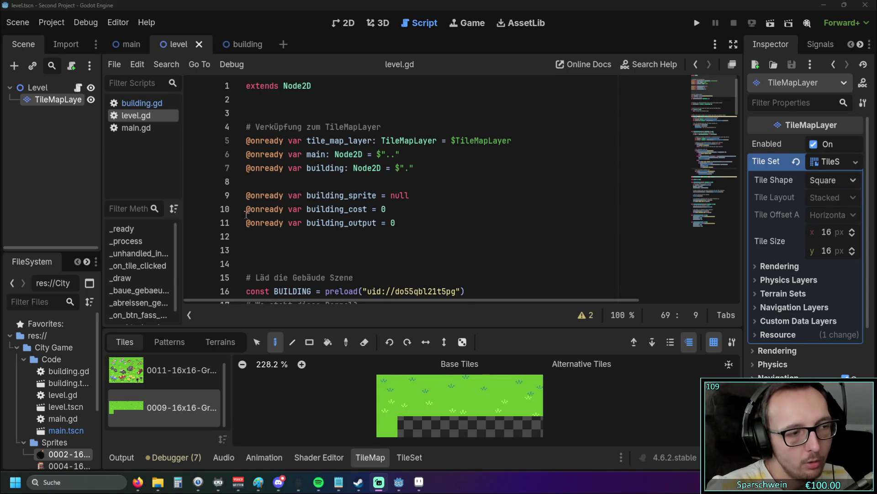
{"action": "double_click", "coordinate": [291, 223]}
{"action": "left_click", "coordinate": [297, 250]}
{"action": "double_click", "coordinate": [299, 222]}
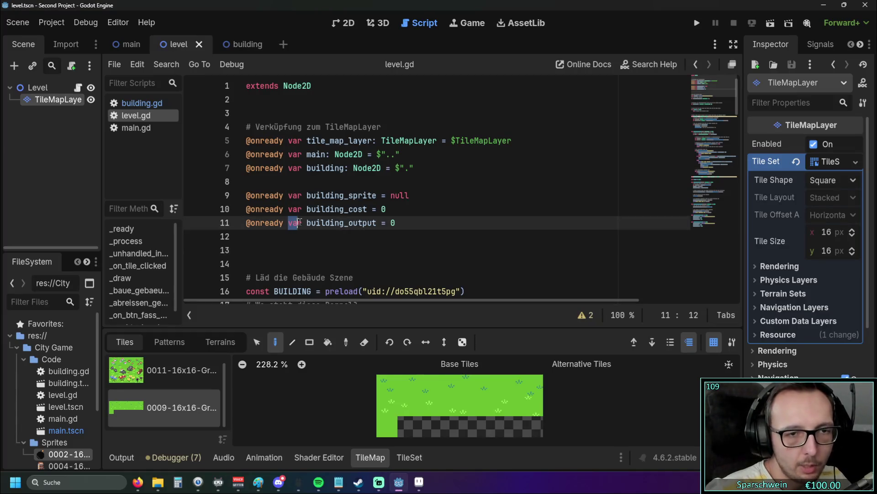
{"action": "left_click_drag", "start_coordinate": [300, 222], "coordinate": [302, 222]}
{"action": "left_click", "coordinate": [302, 236]}
Select the func keyword on line 26, then switch to the Firefox window
{"action": "scroll", "coordinate": [274, 251], "scroll_direction": "down", "scroll_amount": 4}
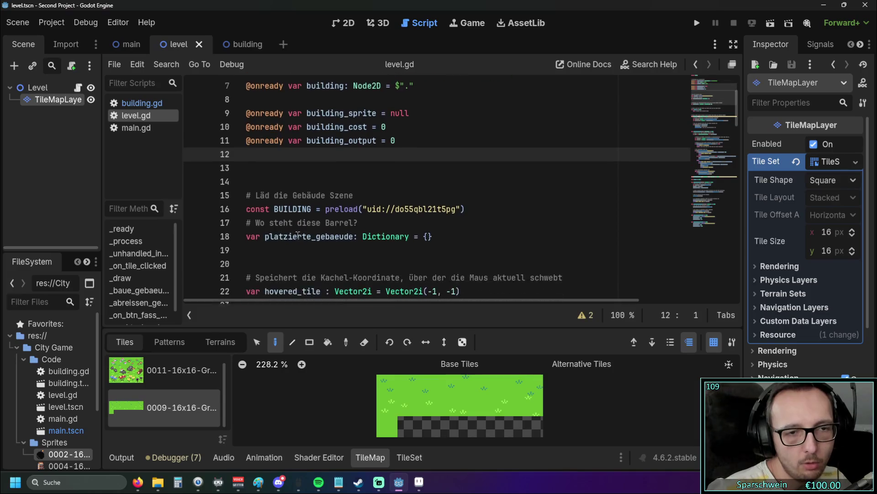
{"action": "double_click", "coordinate": [249, 265]}
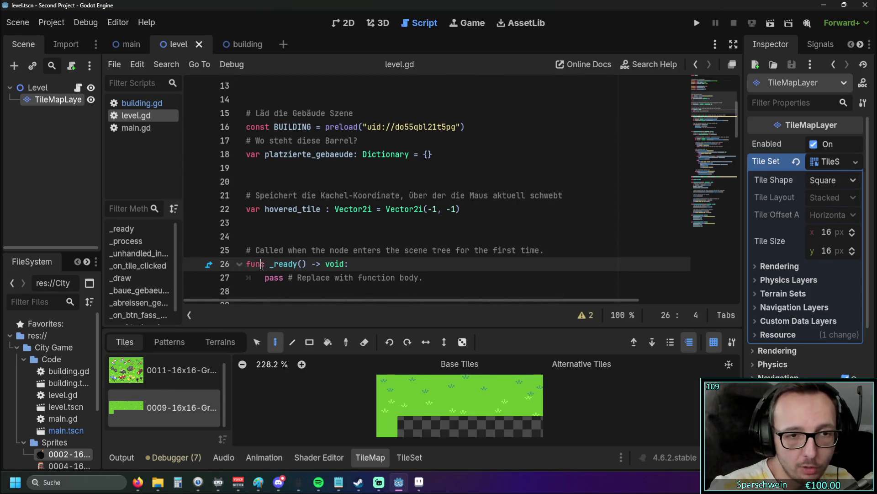
{"action": "left_click", "coordinate": [316, 221]}
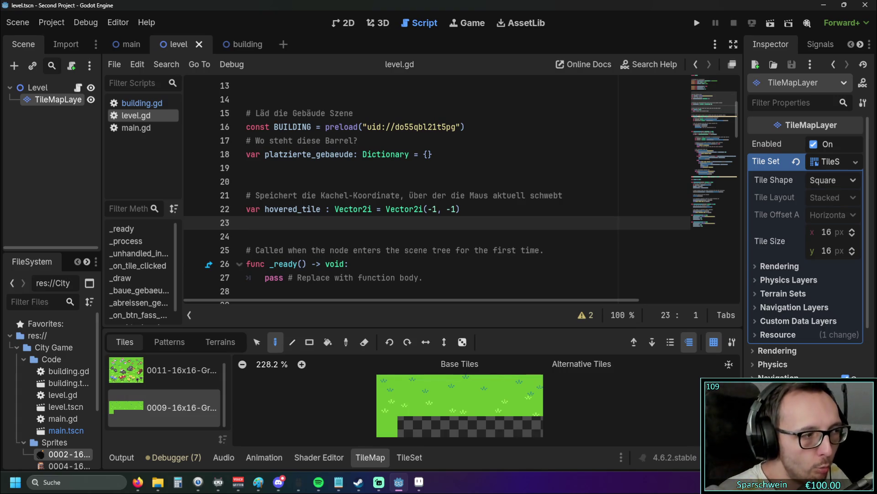
{"action": "key", "text": "alt+Tab"}
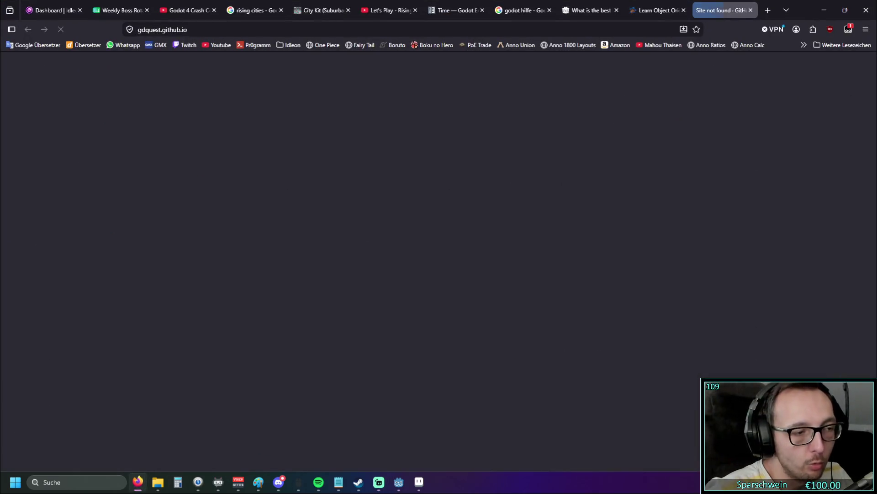
Reload the gdquest.github.io 404 page, visit the docs link, go back, and close the tab
{"action": "left_click", "coordinate": [203, 30]}
{"action": "key", "text": "Return"}
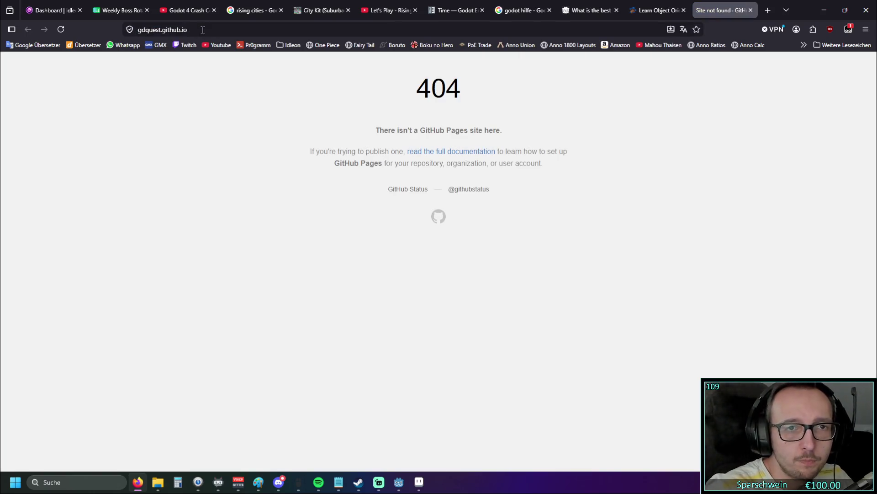
{"action": "left_click", "coordinate": [419, 152]}
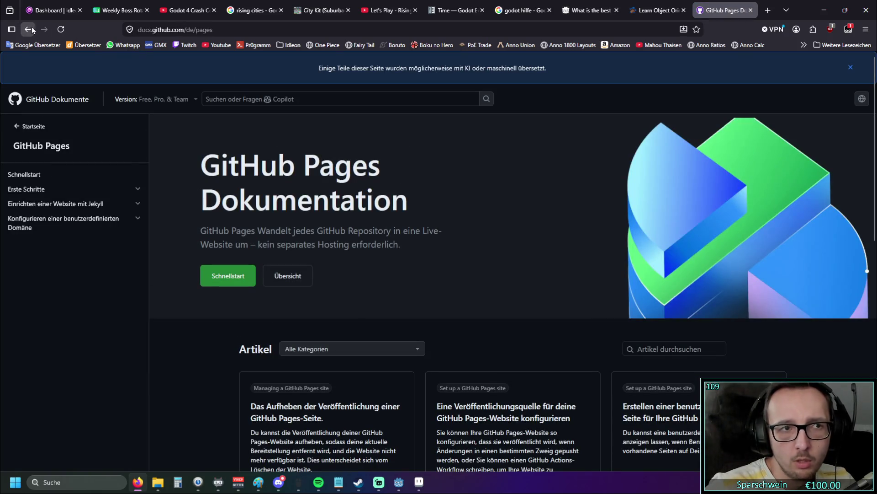
{"action": "left_click", "coordinate": [29, 29]}
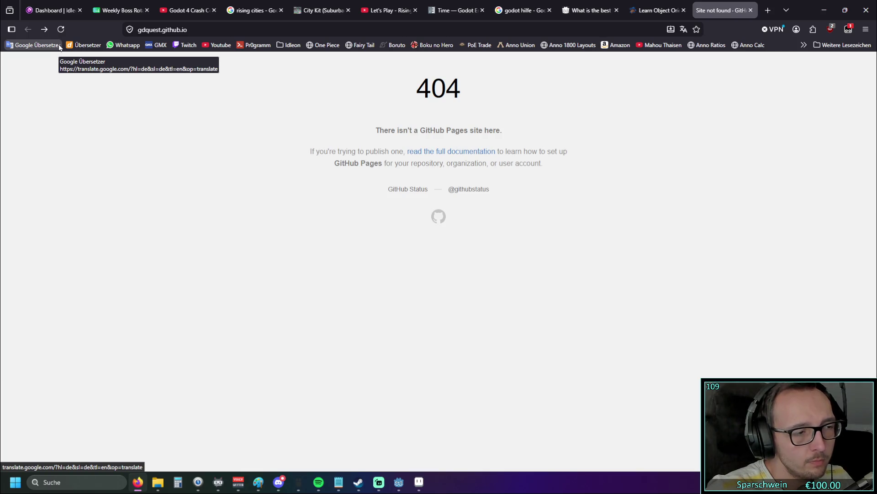
{"action": "left_click", "coordinate": [751, 11]}
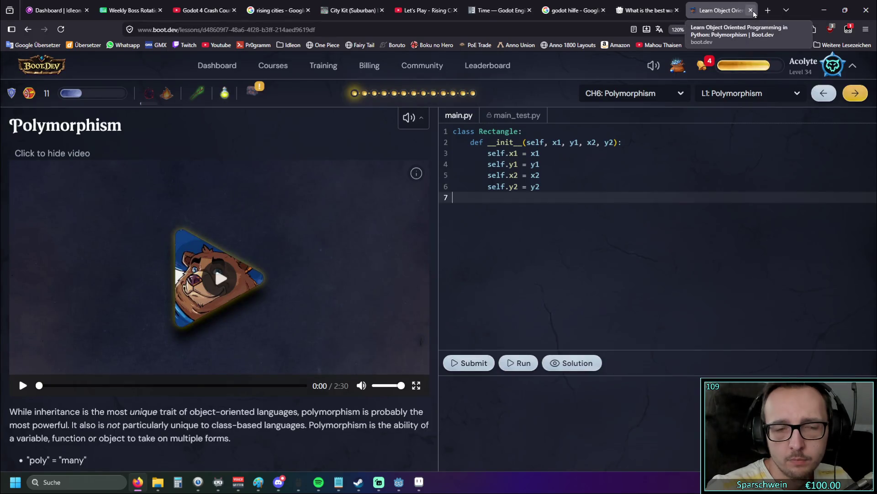
{"action": "left_click", "coordinate": [826, 10]}
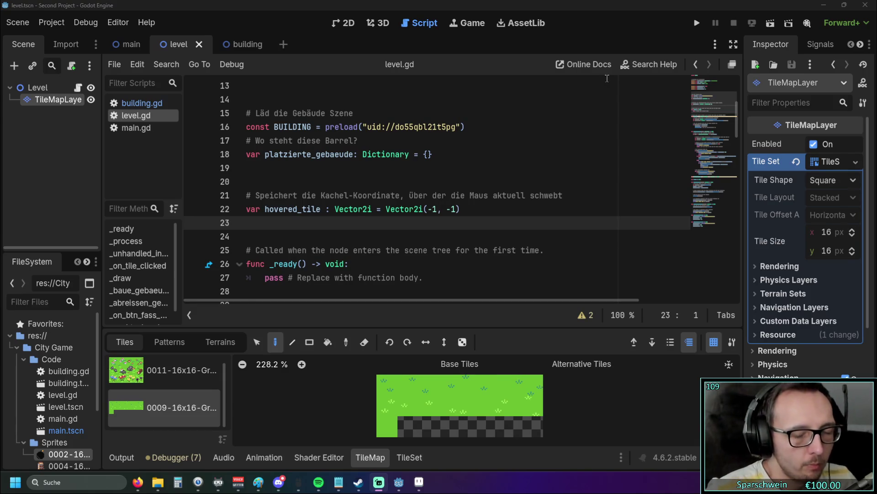
{"action": "left_click", "coordinate": [137, 482]}
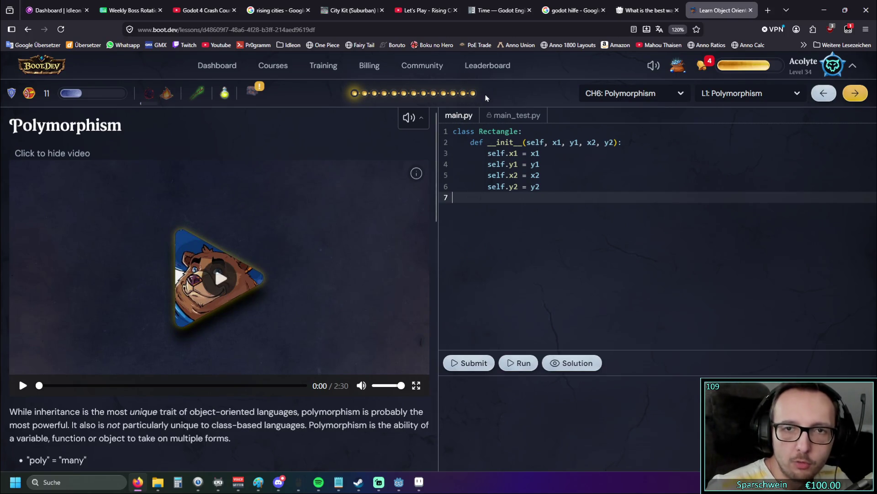
Open the Learn to Code in Python course page from the dashboard, then minimize Firefox
{"action": "left_click", "coordinate": [218, 66]}
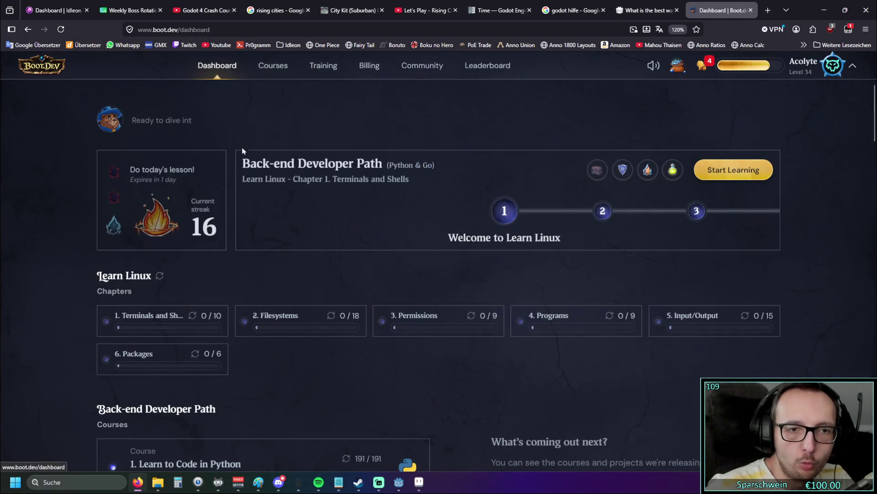
{"action": "scroll", "coordinate": [287, 199], "scroll_direction": "down", "scroll_amount": 7}
{"action": "scroll", "coordinate": [295, 193], "scroll_direction": "up", "scroll_amount": 2}
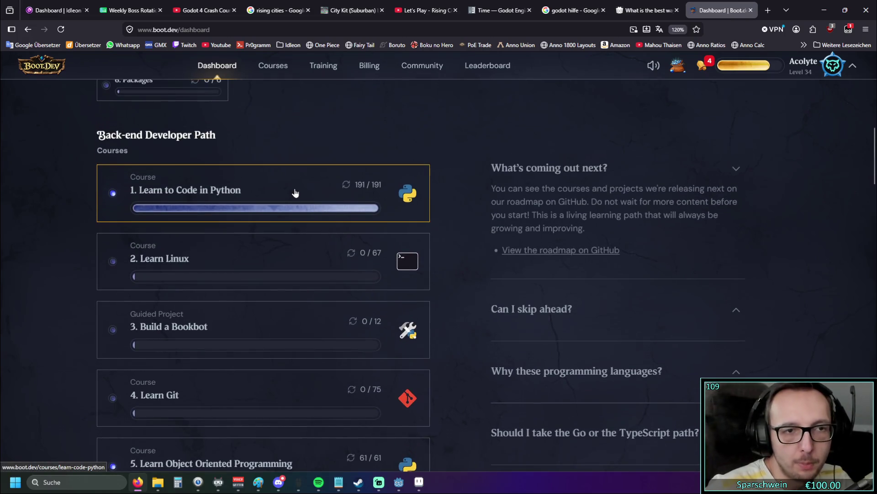
{"action": "left_click", "coordinate": [295, 193]}
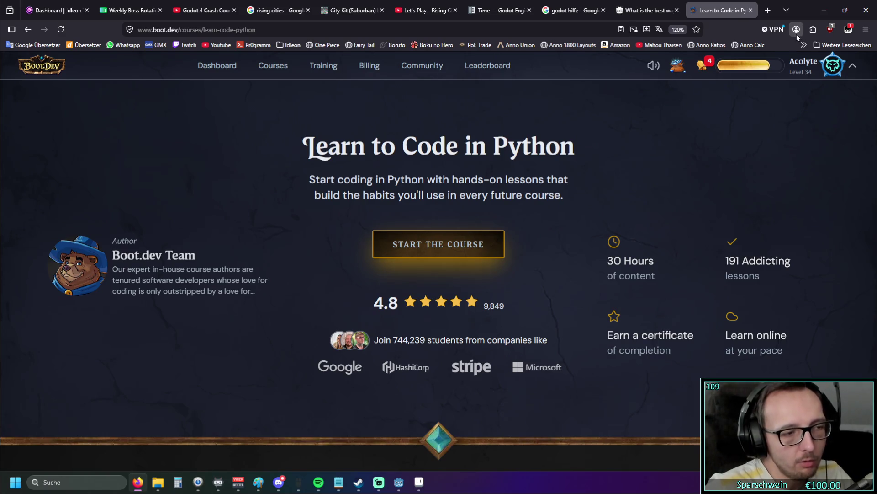
{"action": "left_click", "coordinate": [824, 10]}
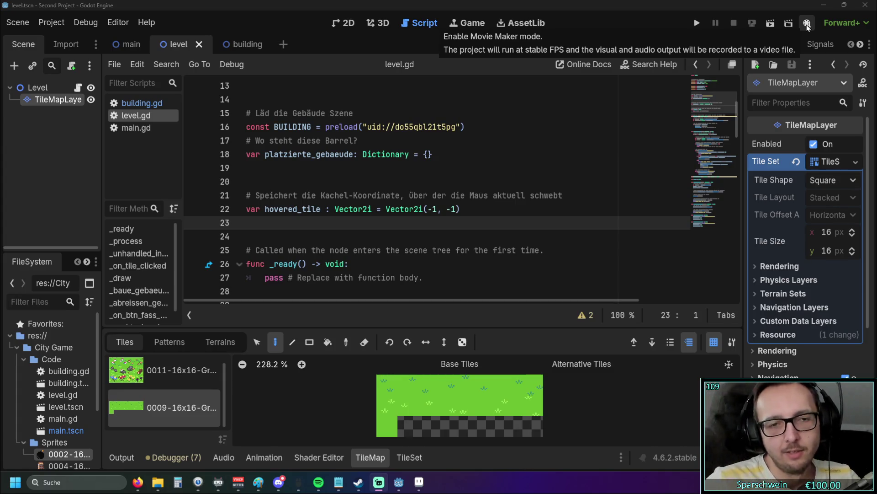
Open building.gd and scroll to its _on_timer_timeout countdown, placing the caret on line 51
{"action": "scroll", "coordinate": [451, 161], "scroll_direction": "down", "scroll_amount": 13}
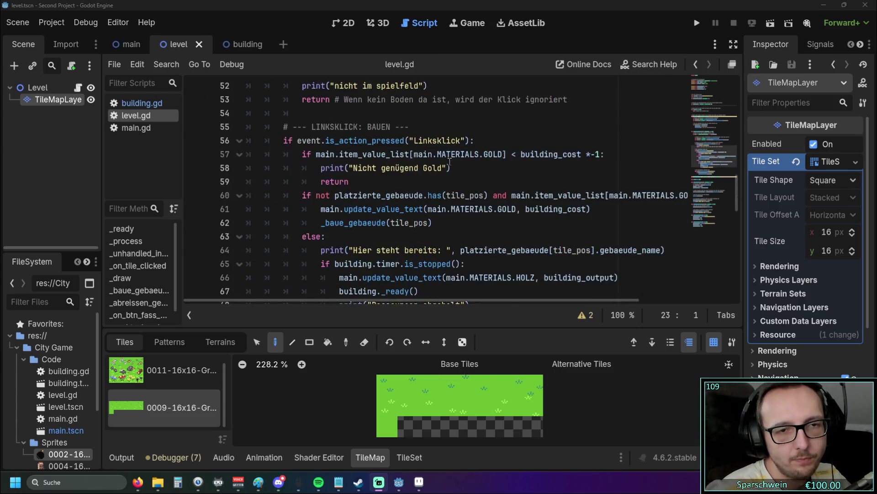
{"action": "scroll", "coordinate": [451, 162], "scroll_direction": "down", "scroll_amount": 20}
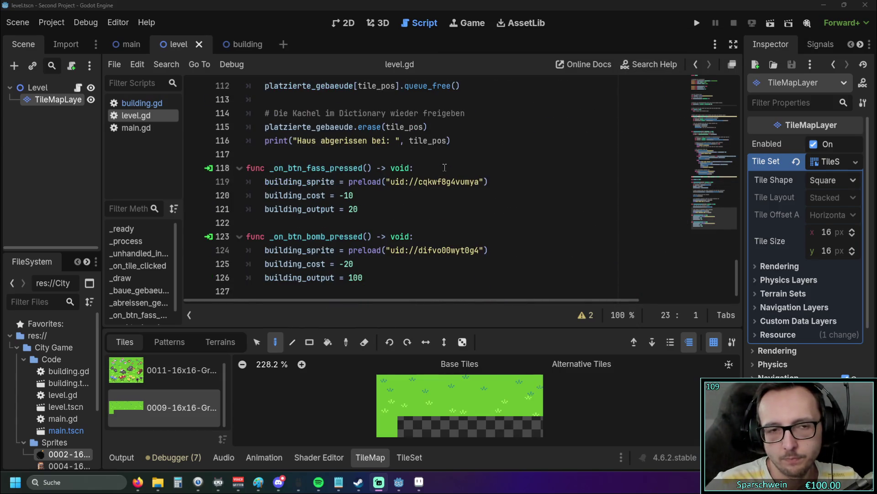
{"action": "left_click", "coordinate": [146, 129]}
{"action": "left_click", "coordinate": [148, 104]}
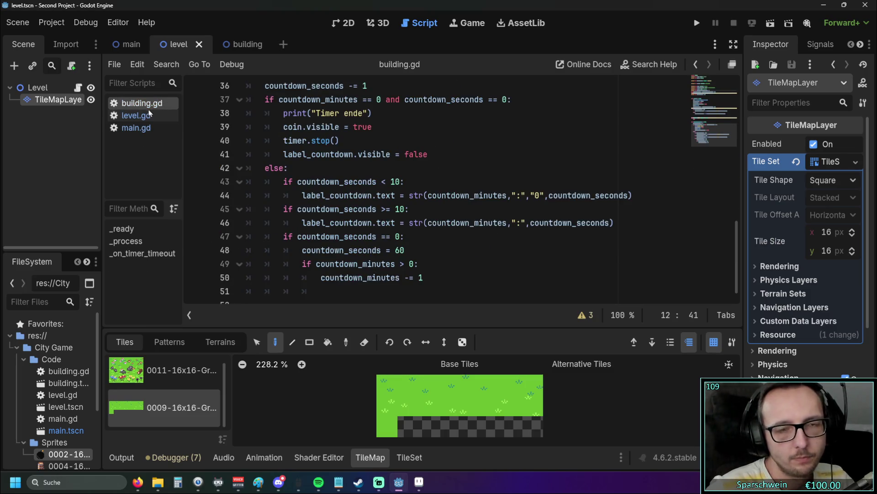
{"action": "scroll", "coordinate": [444, 185], "scroll_direction": "up", "scroll_amount": 12}
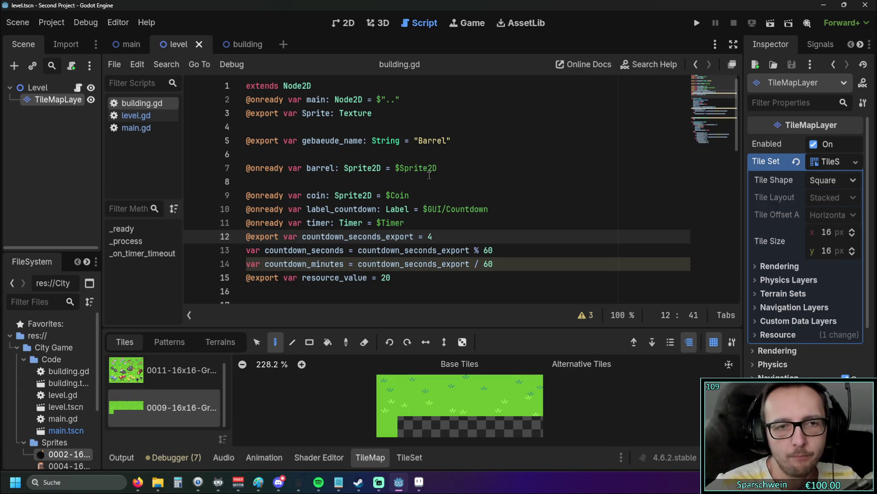
{"action": "scroll", "coordinate": [427, 175], "scroll_direction": "down", "scroll_amount": 4}
{"action": "scroll", "coordinate": [400, 176], "scroll_direction": "down", "scroll_amount": 8}
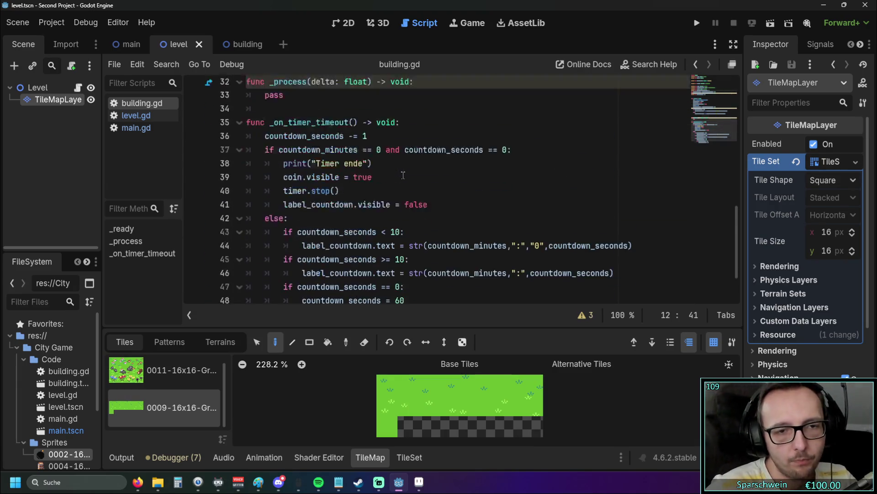
{"action": "left_click", "coordinate": [430, 269]}
{"action": "left_click", "coordinate": [320, 283]}
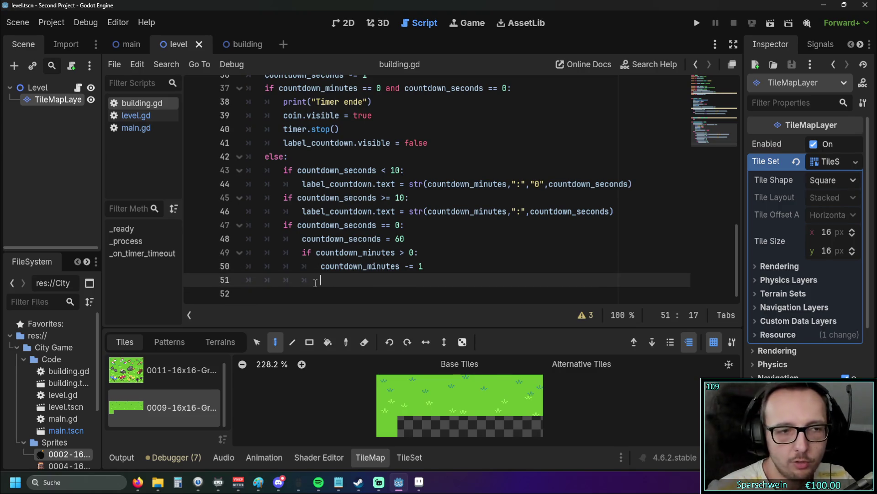
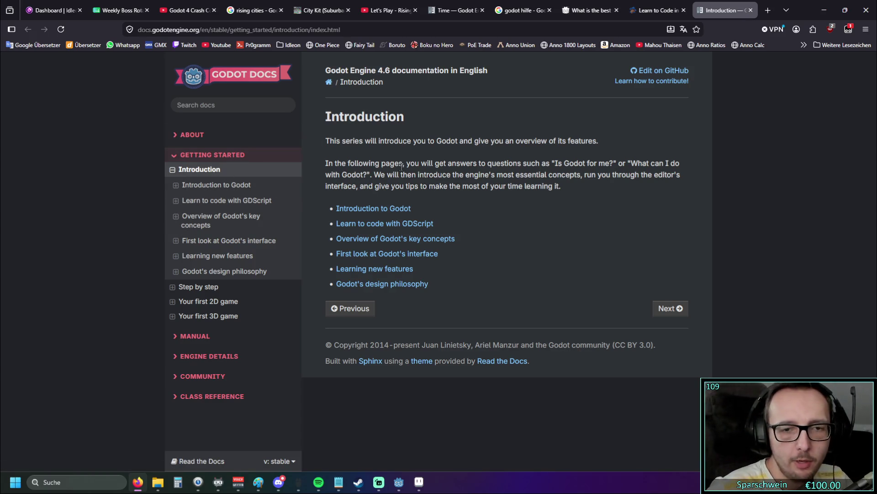
Open the Introduction to Godot article and skim its opening sections
{"action": "left_click", "coordinate": [219, 184]}
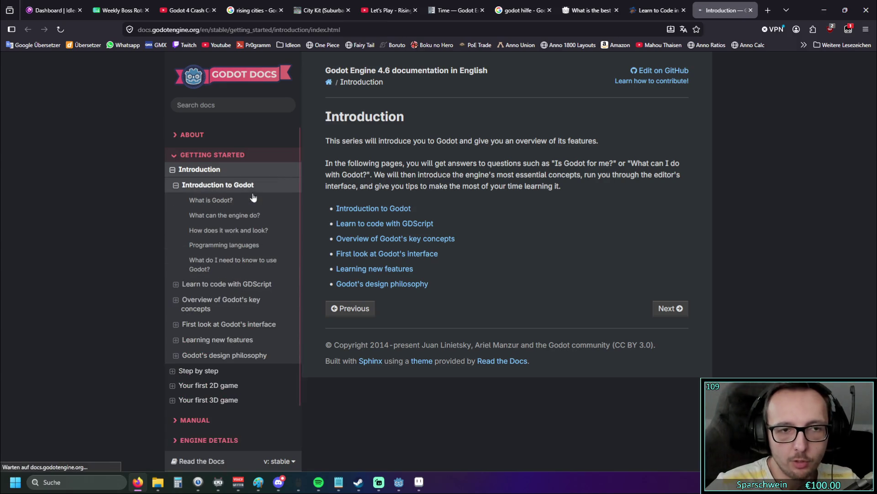
{"action": "scroll", "coordinate": [429, 219], "scroll_direction": "down", "scroll_amount": 15}
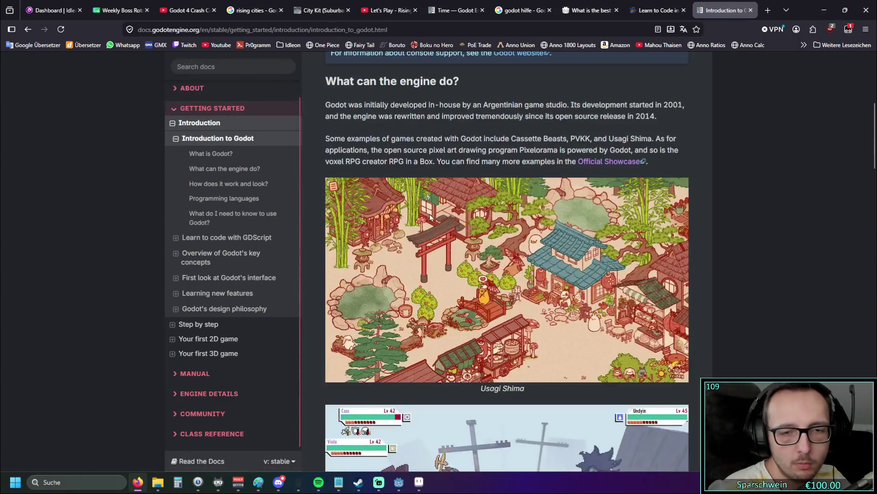
{"action": "scroll", "coordinate": [363, 235], "scroll_direction": "up", "scroll_amount": 3}
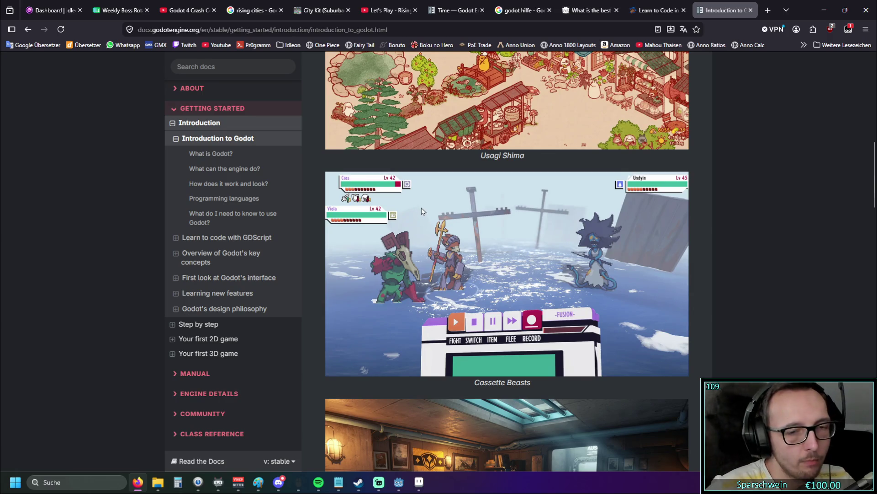
{"action": "scroll", "coordinate": [415, 210], "scroll_direction": "down", "scroll_amount": 6}
{"action": "scroll", "coordinate": [339, 222], "scroll_direction": "down", "scroll_amount": 5}
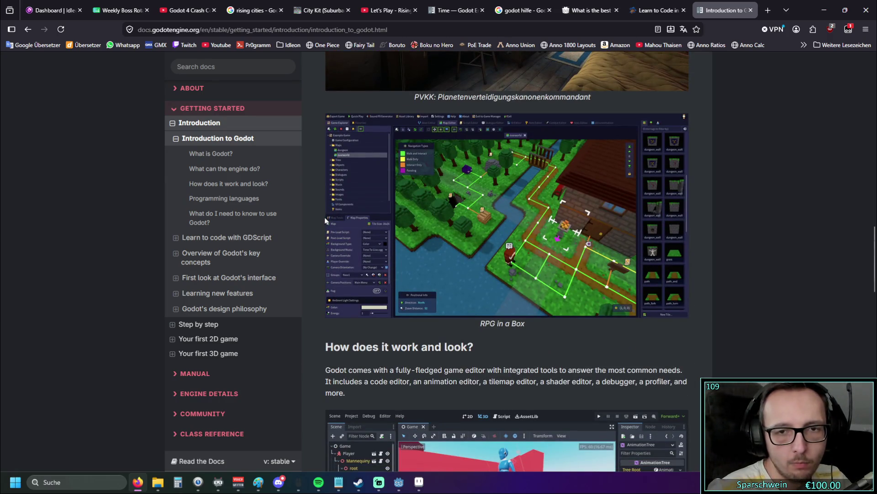
{"action": "scroll", "coordinate": [324, 219], "scroll_direction": "up", "scroll_amount": 1}
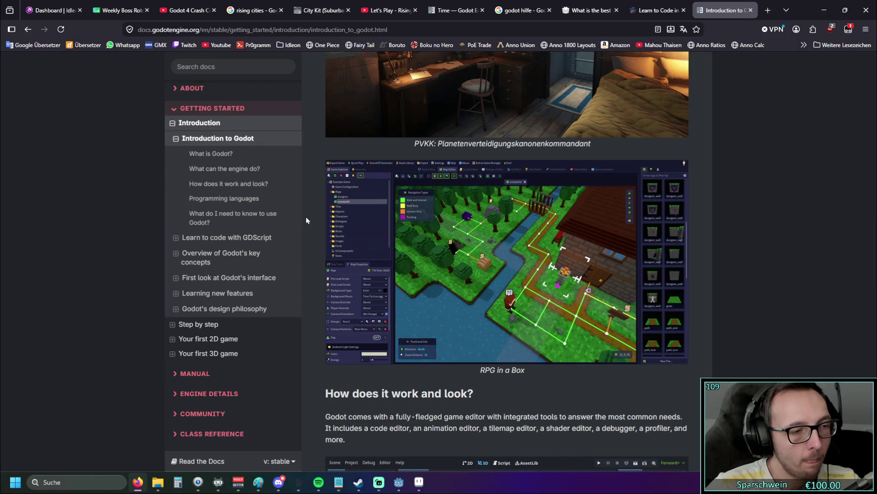
{"action": "scroll", "coordinate": [305, 218], "scroll_direction": "down", "scroll_amount": 6}
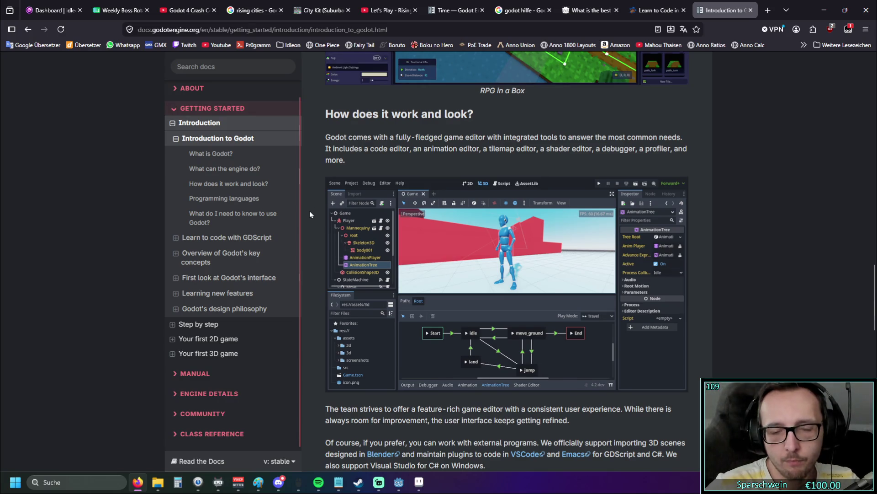
{"action": "scroll", "coordinate": [310, 210], "scroll_direction": "down", "scroll_amount": 4}
Read further down the article, then move on to the Your first 2D game tutorial
{"action": "scroll", "coordinate": [308, 204], "scroll_direction": "up", "scroll_amount": 3}
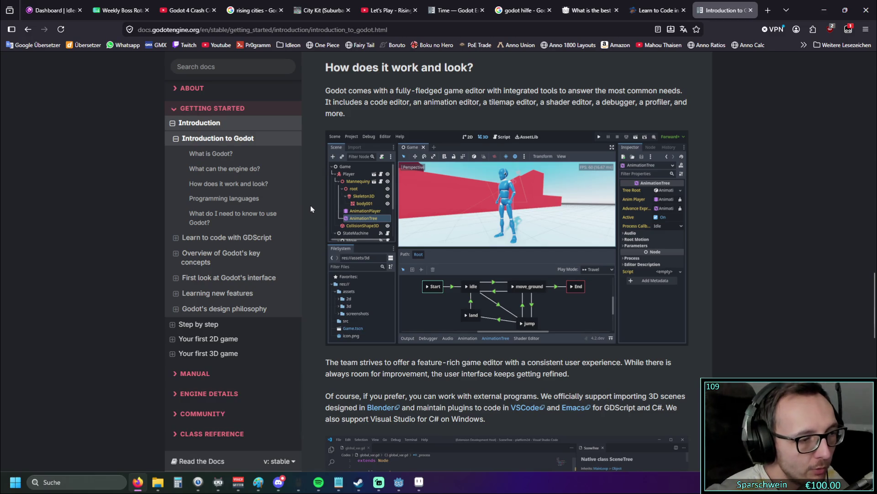
{"action": "scroll", "coordinate": [314, 214], "scroll_direction": "down", "scroll_amount": 7}
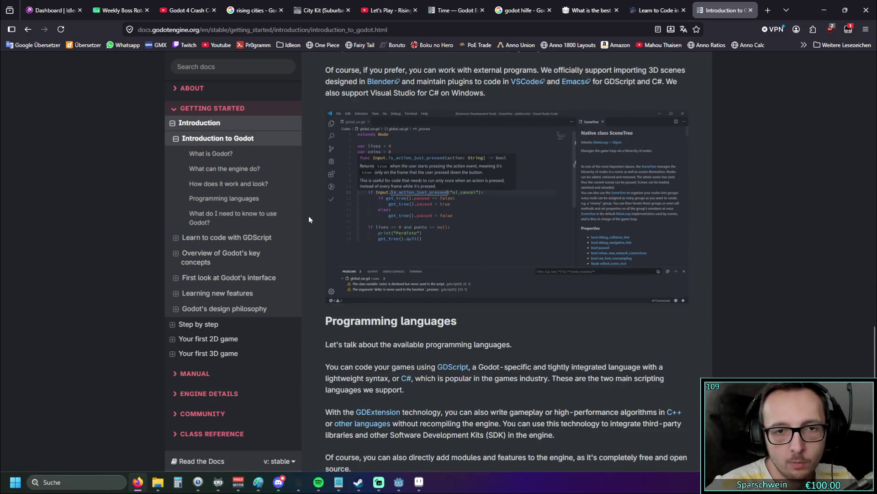
{"action": "scroll", "coordinate": [307, 211], "scroll_direction": "down", "scroll_amount": 9}
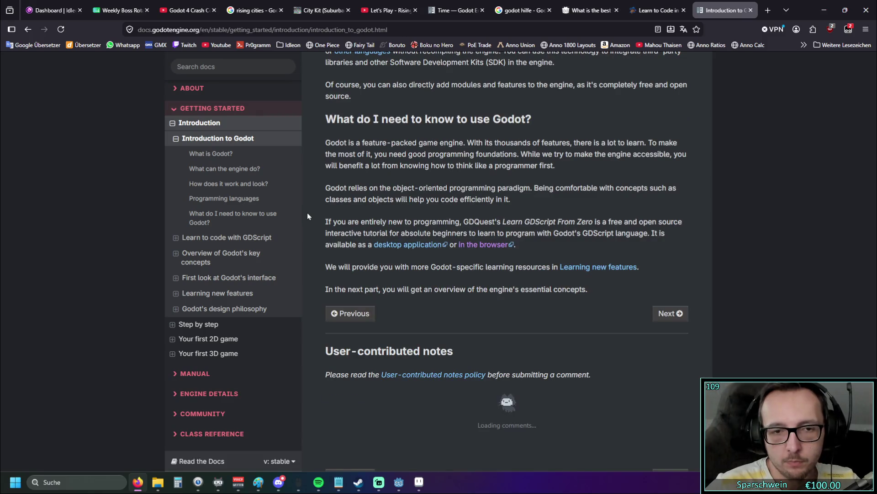
{"action": "scroll", "coordinate": [307, 212], "scroll_direction": "down", "scroll_amount": 2}
{"action": "scroll", "coordinate": [308, 218], "scroll_direction": "down", "scroll_amount": 1}
{"action": "scroll", "coordinate": [319, 209], "scroll_direction": "up", "scroll_amount": 20}
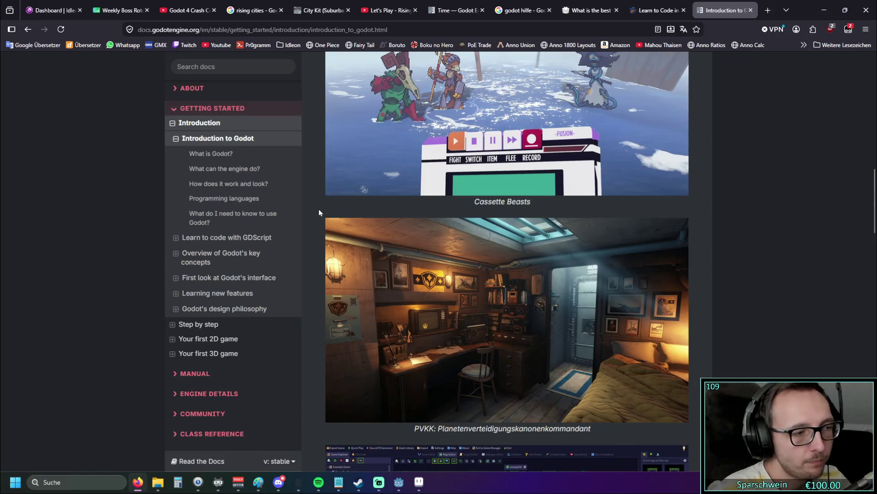
{"action": "scroll", "coordinate": [322, 209], "scroll_direction": "up", "scroll_amount": 15}
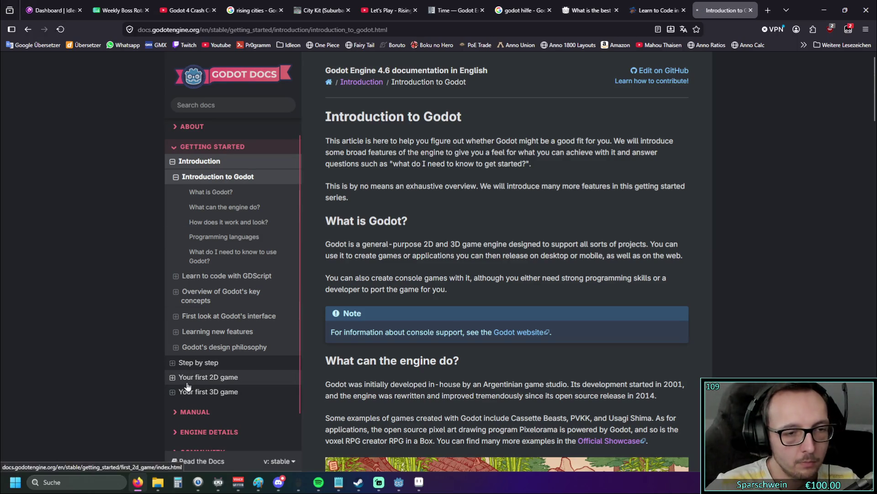
{"action": "left_click", "coordinate": [188, 380]}
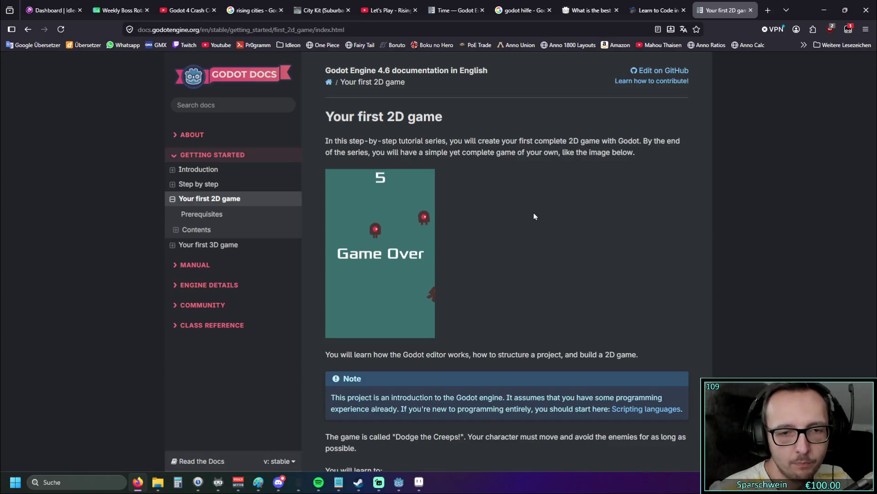
Check the Your first 2D game prerequisites, then switch to the Boot.dev Python course tab
{"action": "scroll", "coordinate": [537, 226], "scroll_direction": "down", "scroll_amount": 2}
{"action": "scroll", "coordinate": [538, 234], "scroll_direction": "down", "scroll_amount": 5}
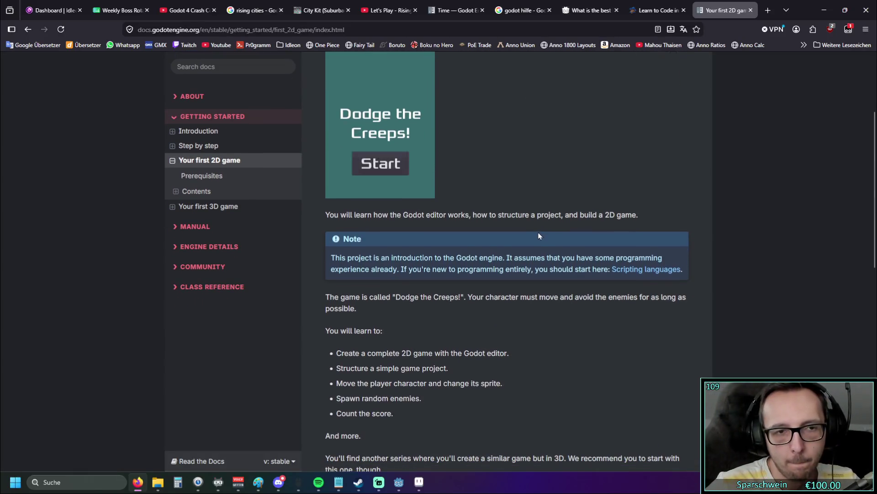
{"action": "left_click", "coordinate": [219, 176]}
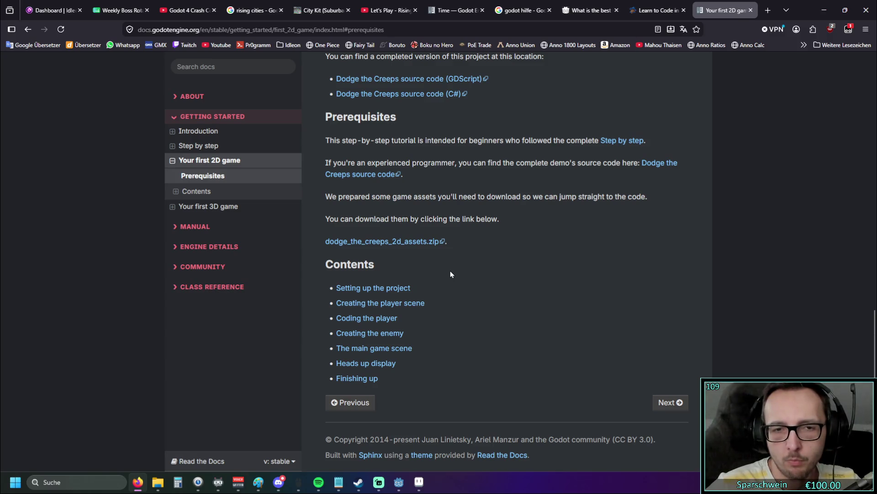
{"action": "scroll", "coordinate": [473, 276], "scroll_direction": "up", "scroll_amount": 1}
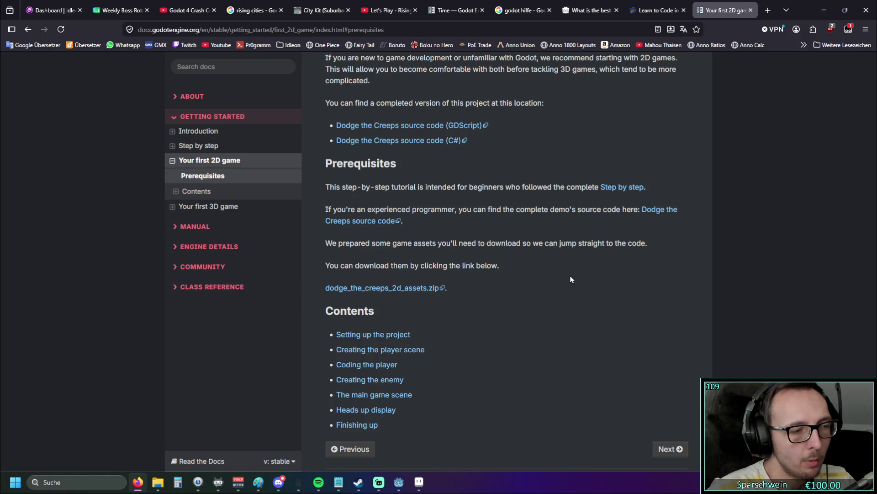
{"action": "scroll", "coordinate": [558, 274], "scroll_direction": "up", "scroll_amount": 5}
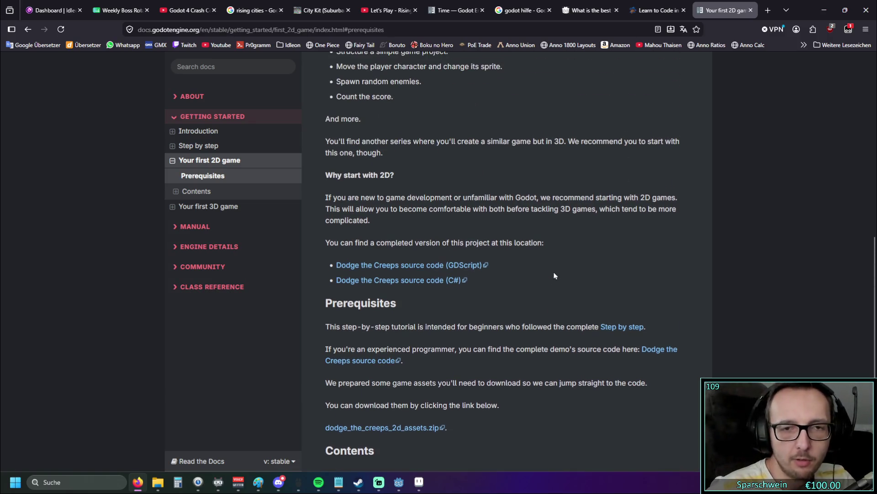
{"action": "scroll", "coordinate": [543, 266], "scroll_direction": "up", "scroll_amount": 1}
{"action": "scroll", "coordinate": [536, 253], "scroll_direction": "up", "scroll_amount": 2}
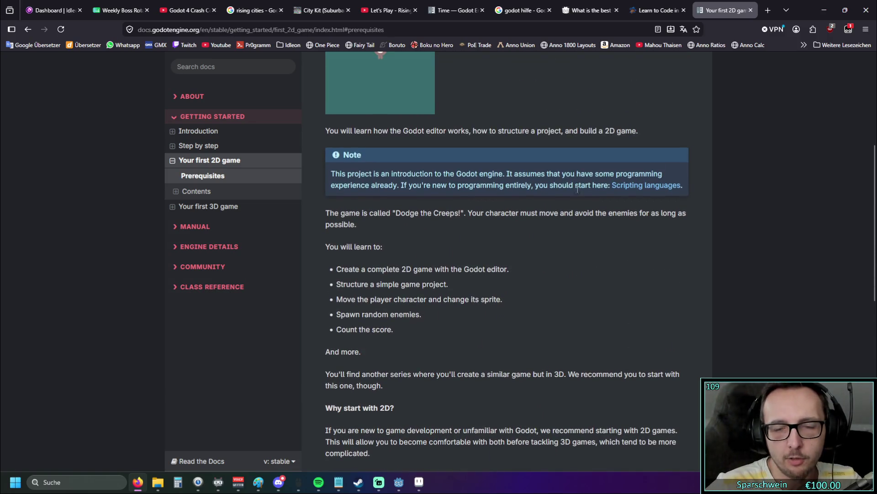
{"action": "left_click", "coordinate": [640, 13]}
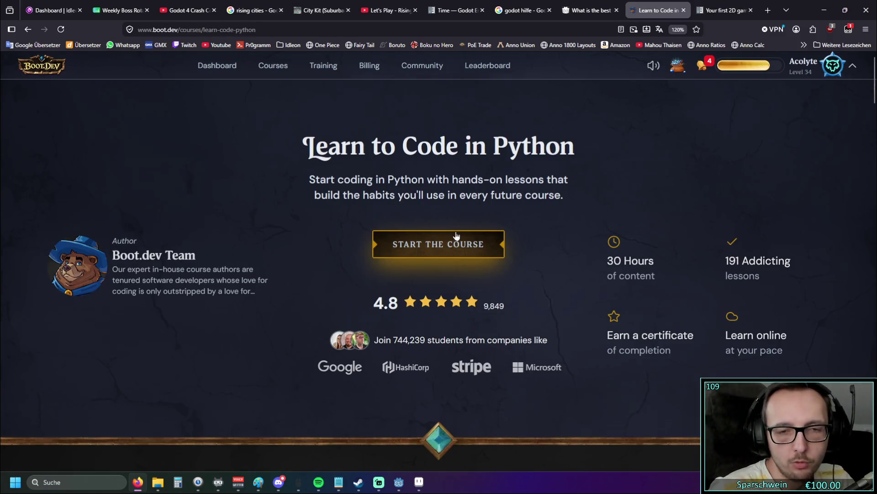
Browse the Boot.dev course catalog and dashboard course list, then return to the Godot crash course video
{"action": "left_click", "coordinate": [262, 67]}
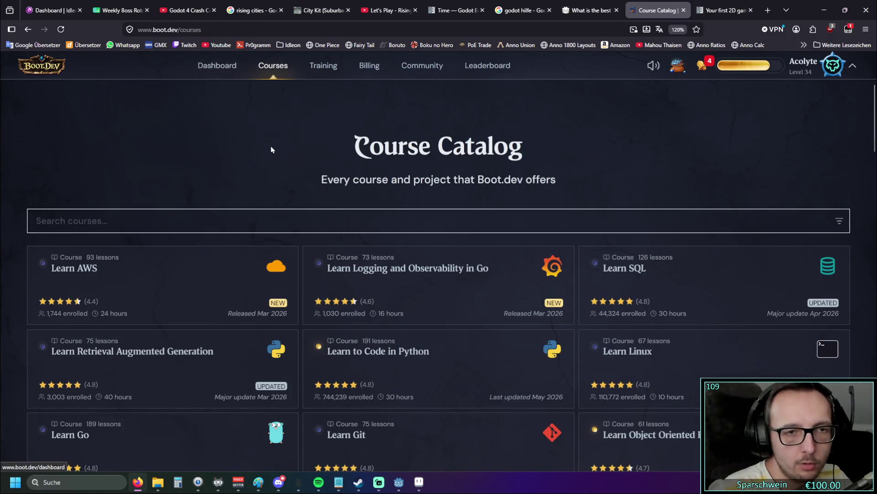
{"action": "left_click", "coordinate": [229, 67]}
{"action": "scroll", "coordinate": [290, 180], "scroll_direction": "down", "scroll_amount": 10}
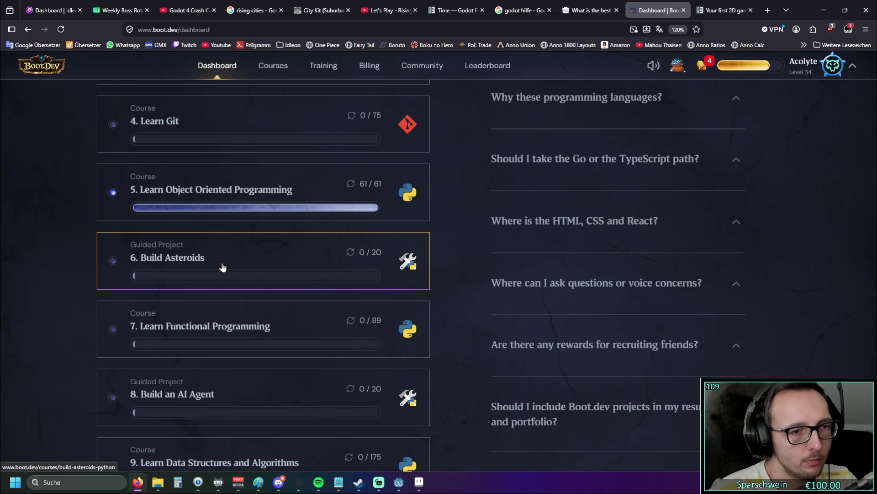
{"action": "key", "text": "ctrl+3"}
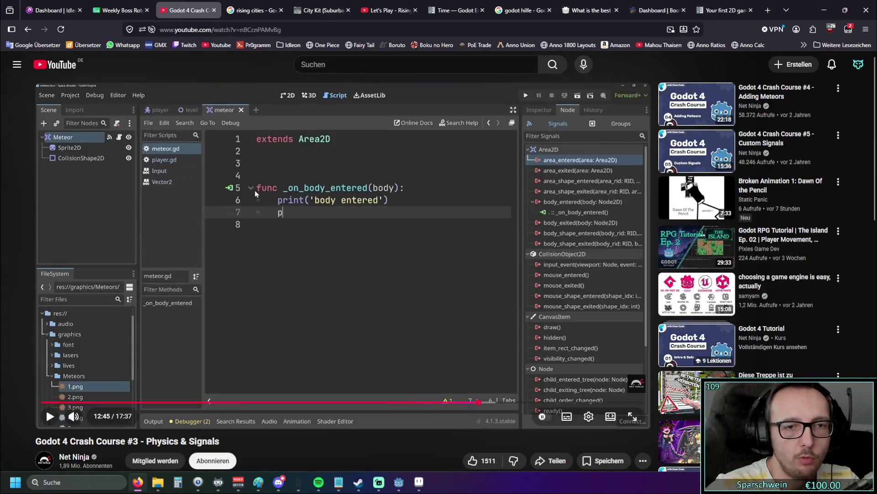
Rewind Godot 4 Crash Course #3 to the level borders and collision shapes section
{"action": "mouse_move", "coordinate": [195, 348]}
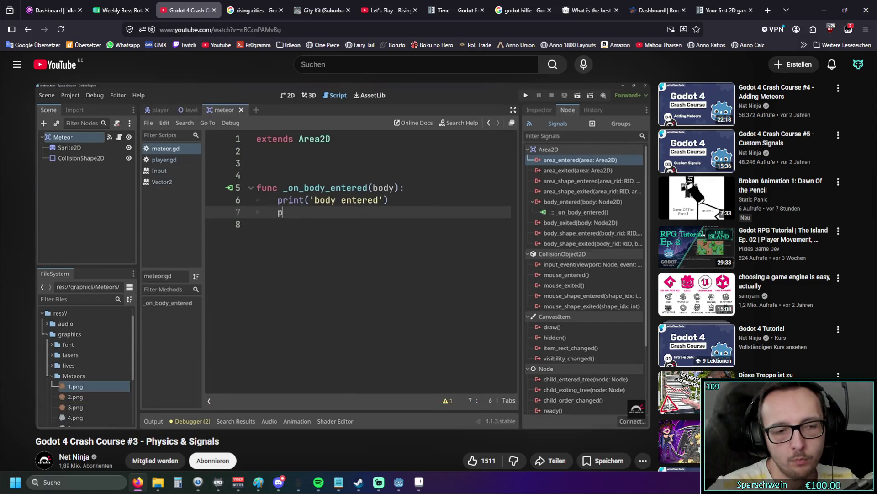
{"action": "mouse_move", "coordinate": [136, 425]}
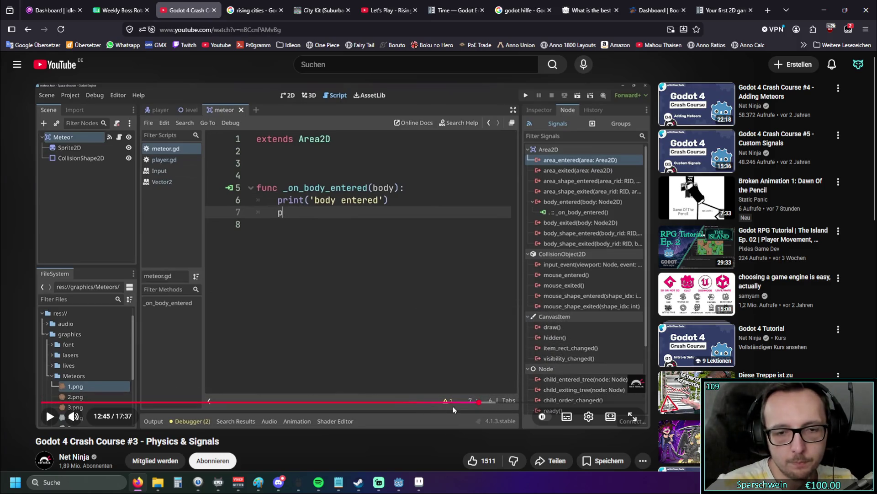
{"action": "left_click", "coordinate": [293, 402]}
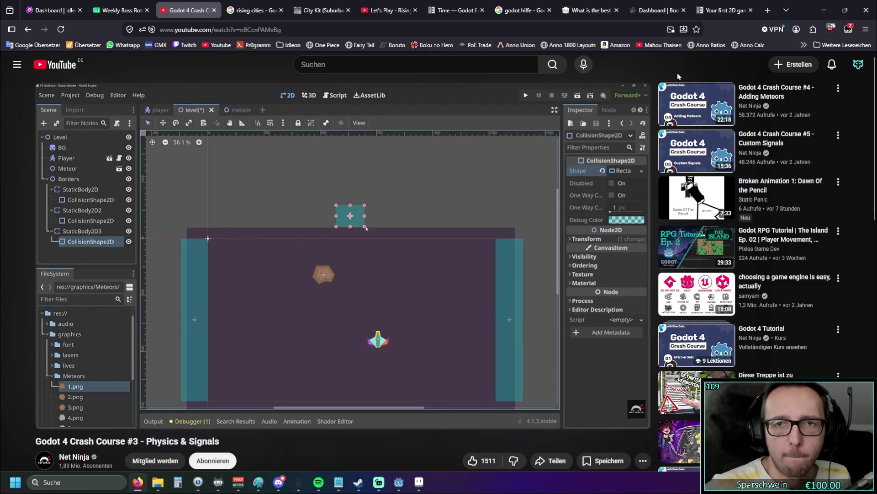
Bring up the Godot editor and flip between the level.gd and main.gd scripts
{"action": "left_click", "coordinate": [824, 10]}
{"action": "left_click", "coordinate": [129, 117]}
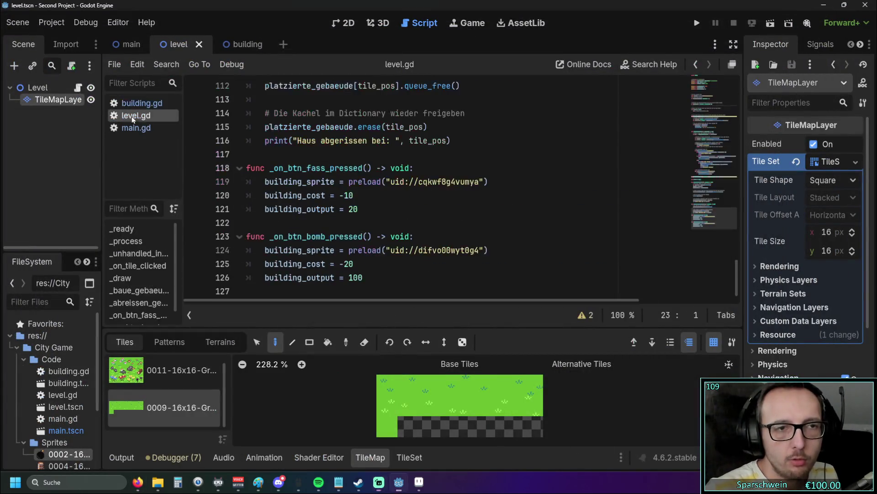
{"action": "left_click", "coordinate": [124, 129]}
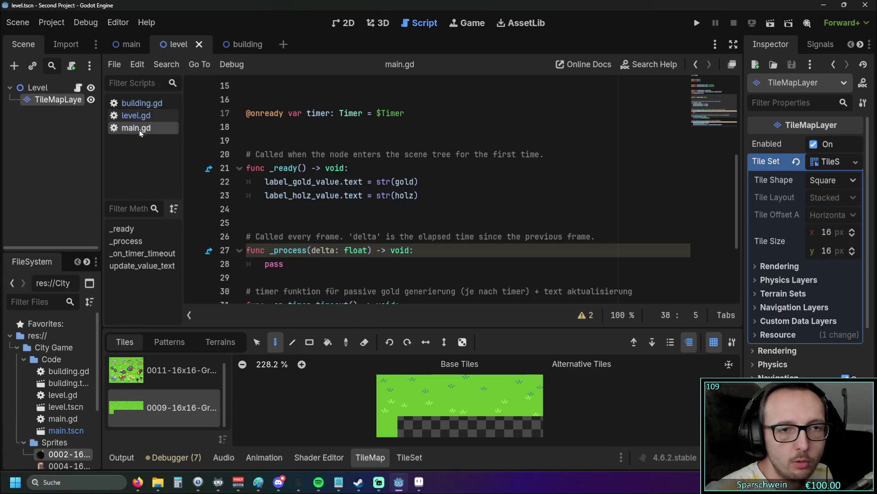
{"action": "left_click", "coordinate": [141, 117]}
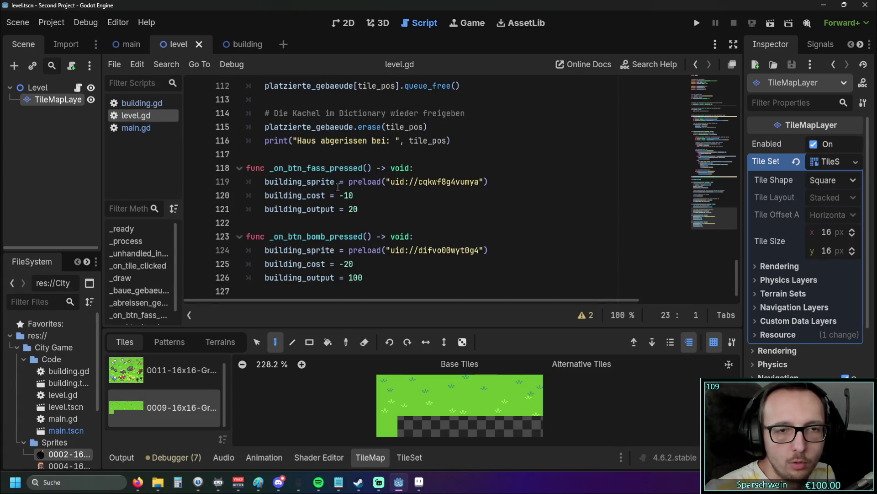
Highlight the building-removal lines 114–116 in level.gd, then run the project
{"action": "scroll", "coordinate": [338, 187], "scroll_direction": "up", "scroll_amount": 2}
{"action": "scroll", "coordinate": [364, 203], "scroll_direction": "down", "scroll_amount": 1}
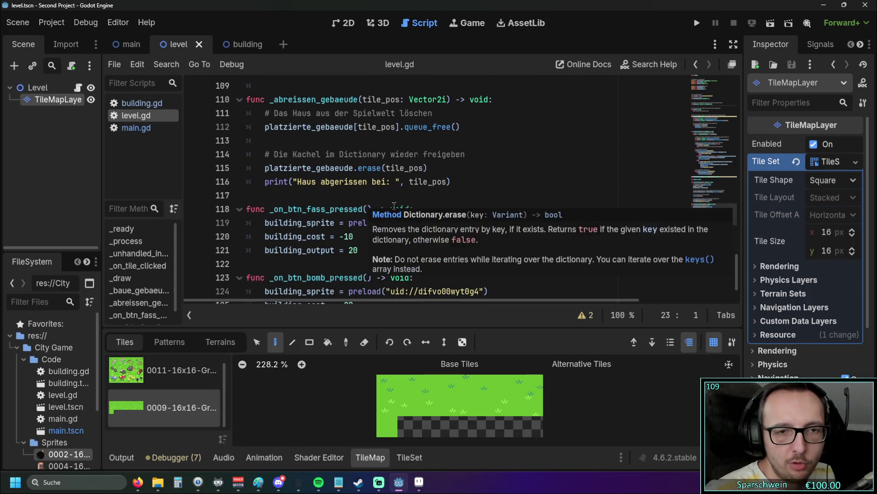
{"action": "scroll", "coordinate": [452, 214], "scroll_direction": "up", "scroll_amount": 1}
{"action": "left_click", "coordinate": [466, 219]}
{"action": "key", "text": "shift+Up"}
{"action": "key", "text": "shift+Up"}
{"action": "key", "text": "shift+Home"}
{"action": "key", "text": "shift+Home"}
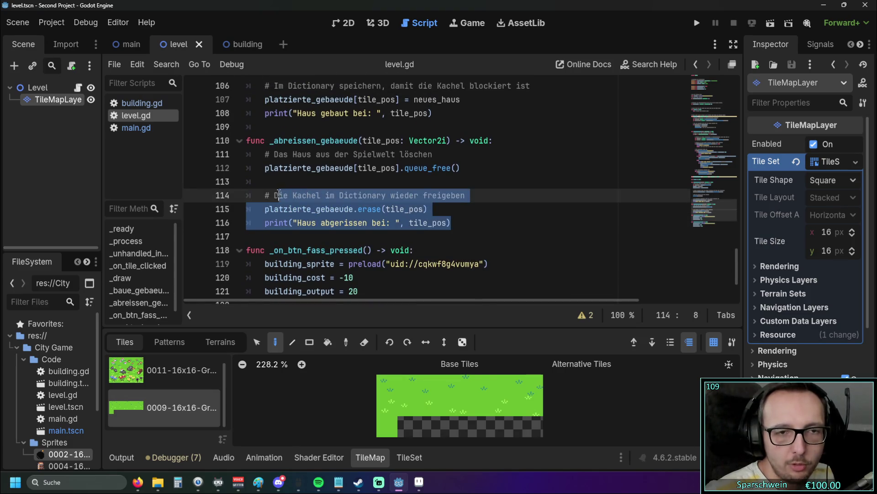
{"action": "left_click", "coordinate": [470, 218]}
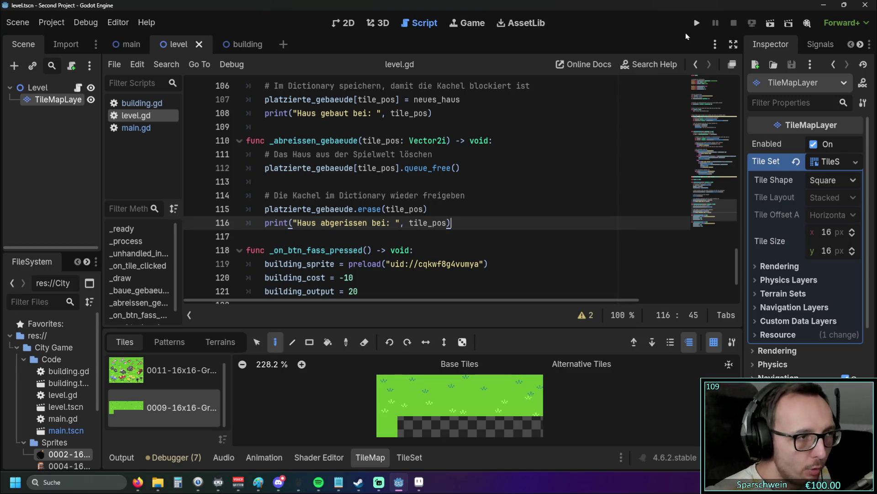
{"action": "left_click", "coordinate": [696, 23]}
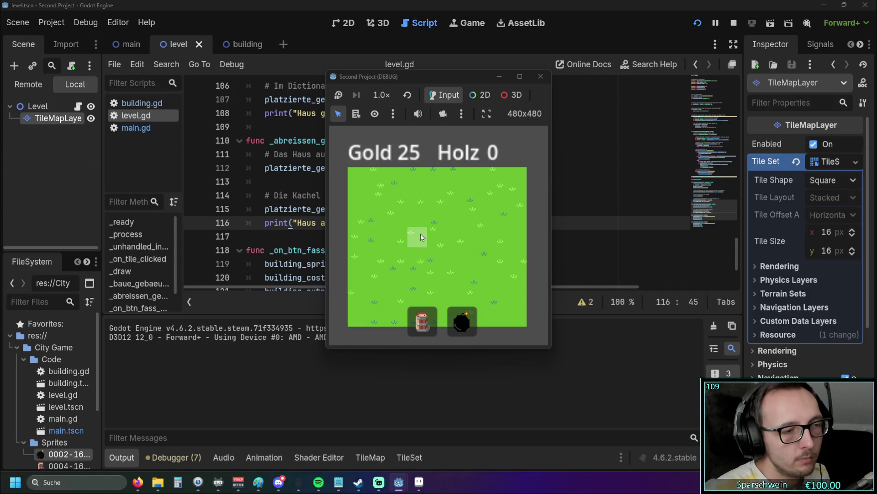
Place a barrel at tile (2, 3), collect its resources, add one at (5, 2), then stop
{"action": "left_click", "coordinate": [421, 325]}
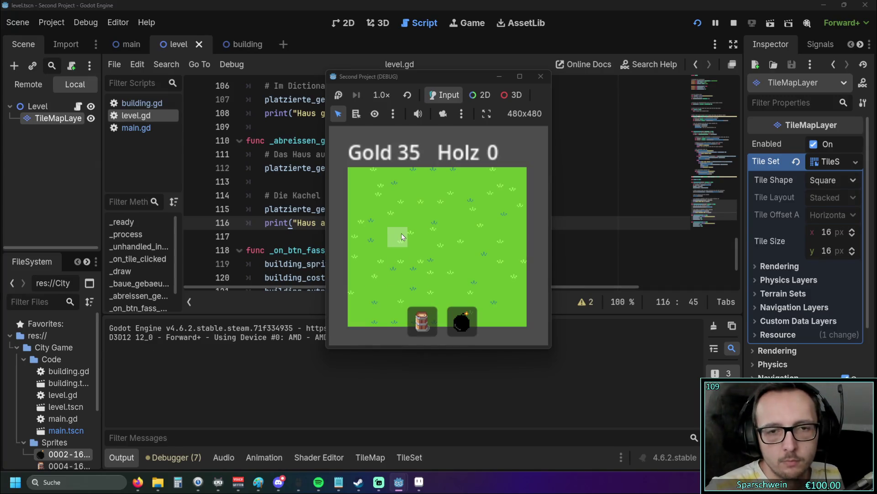
{"action": "left_click", "coordinate": [402, 233]}
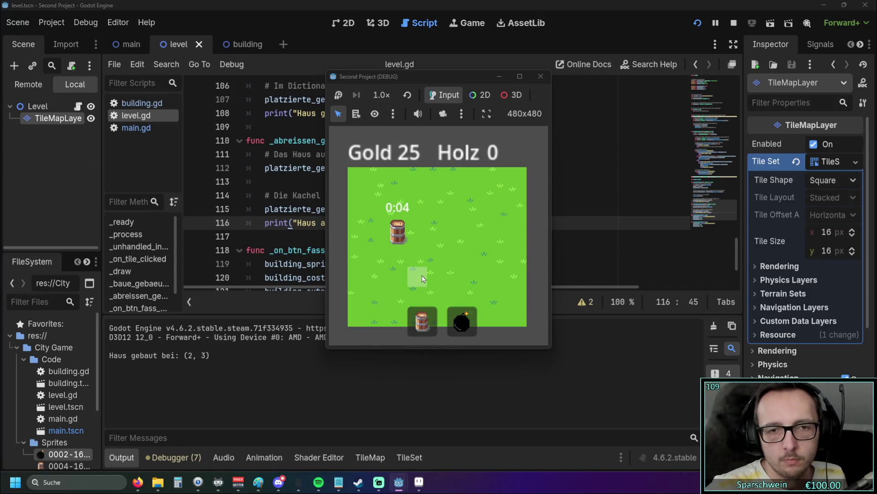
{"action": "left_click", "coordinate": [398, 237]}
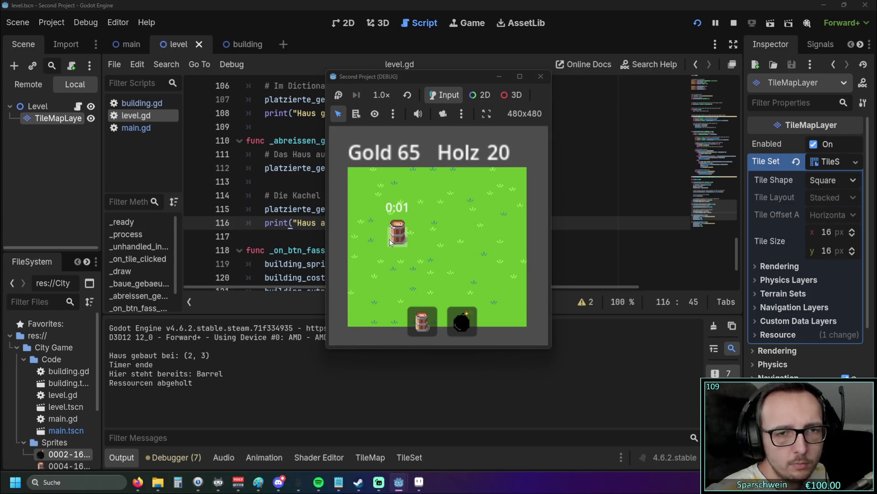
{"action": "left_click", "coordinate": [391, 247]}
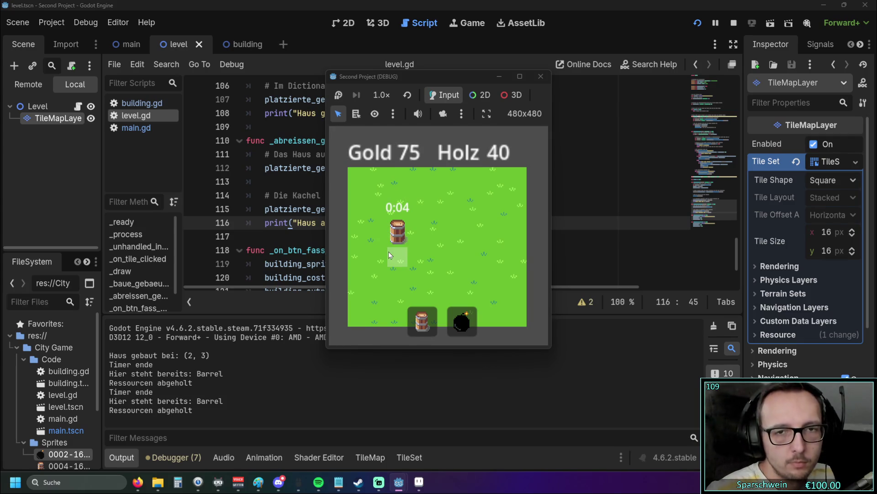
{"action": "left_click", "coordinate": [449, 216]}
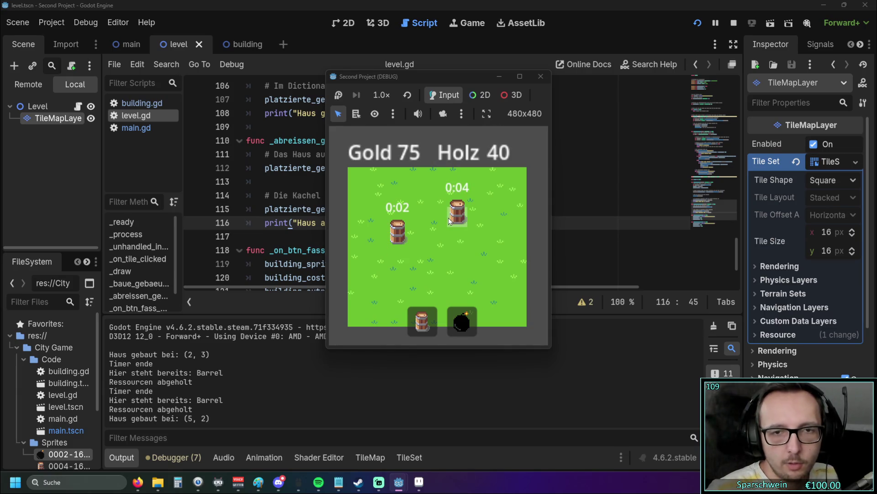
{"action": "left_click", "coordinate": [541, 77]}
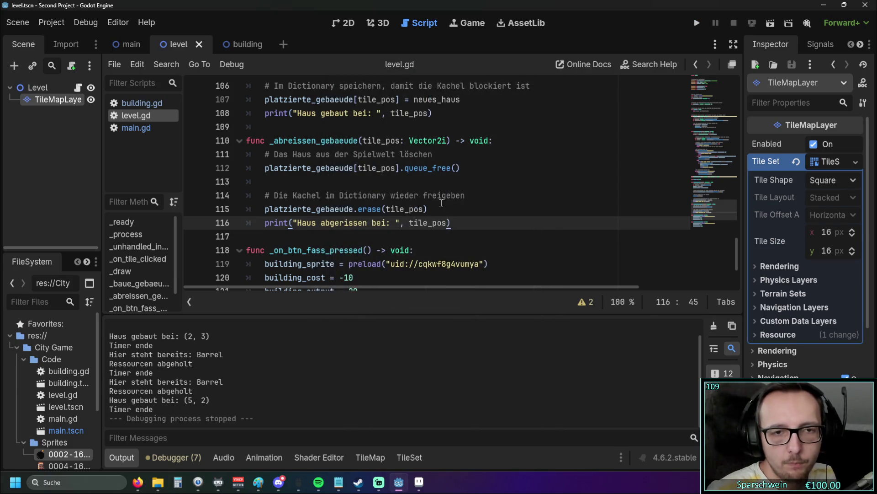
Relaunch the game and place a barrel at (2, 3), a bomb at (4, 3), and a barrel at (2, 2)
{"action": "scroll", "coordinate": [438, 201], "scroll_direction": "down", "scroll_amount": 3}
{"action": "scroll", "coordinate": [457, 183], "scroll_direction": "up", "scroll_amount": 1}
{"action": "scroll", "coordinate": [471, 164], "scroll_direction": "down", "scroll_amount": 1}
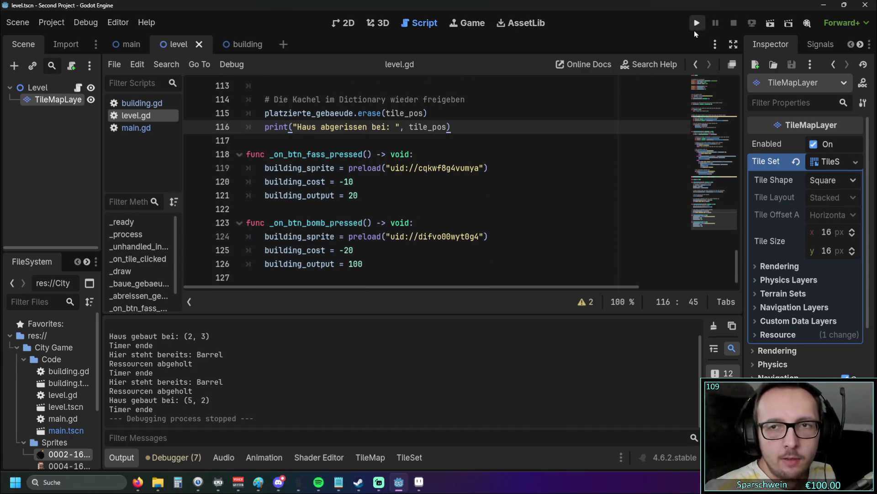
{"action": "left_click", "coordinate": [697, 23]}
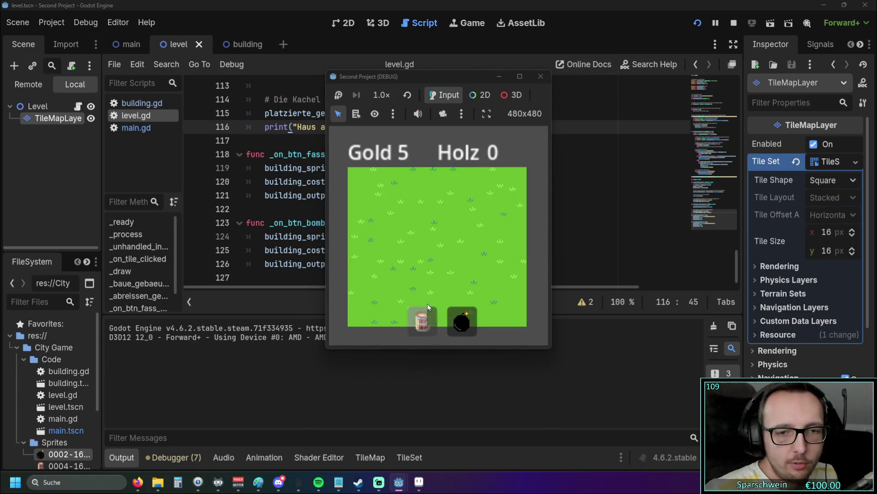
{"action": "left_click", "coordinate": [418, 325]}
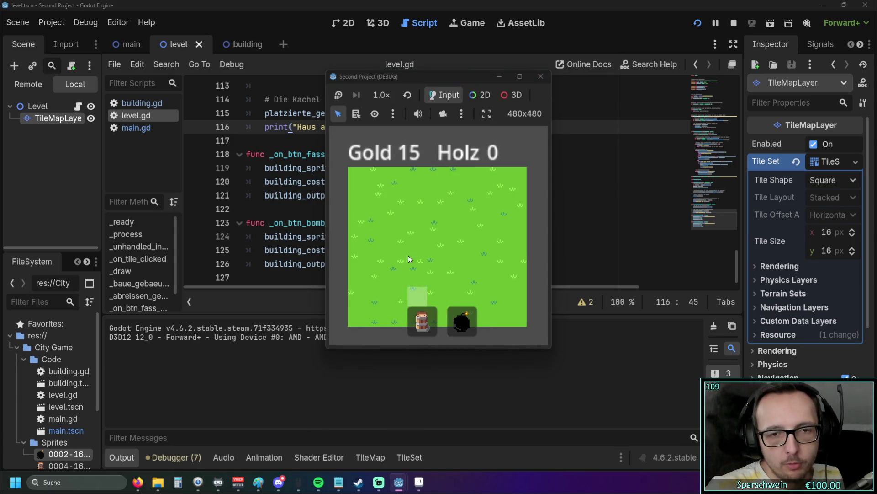
{"action": "left_click", "coordinate": [399, 240]}
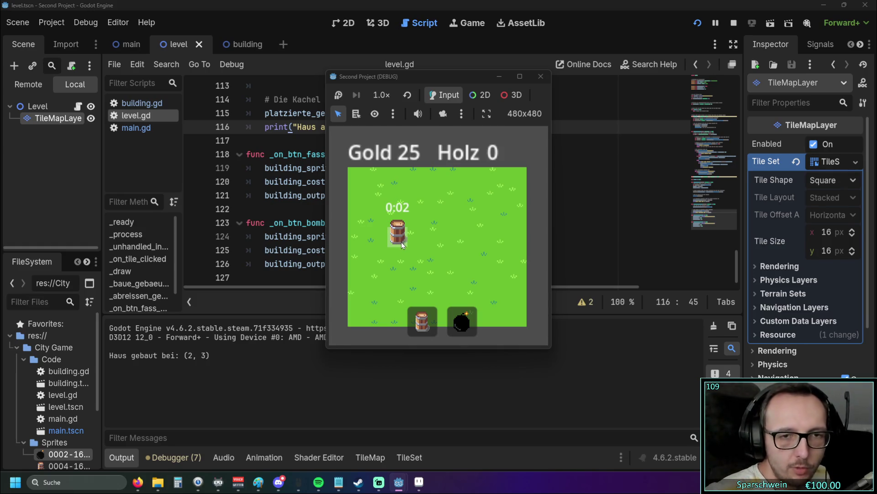
{"action": "left_click", "coordinate": [465, 317]}
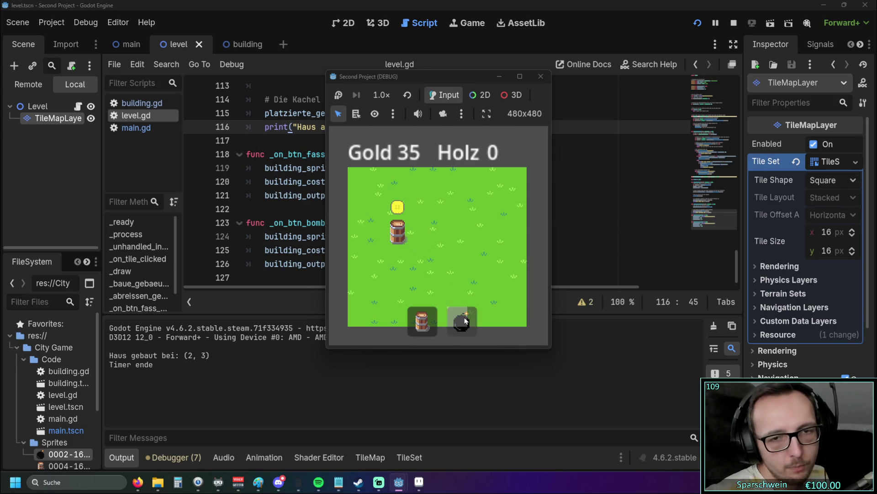
{"action": "left_click", "coordinate": [437, 237]}
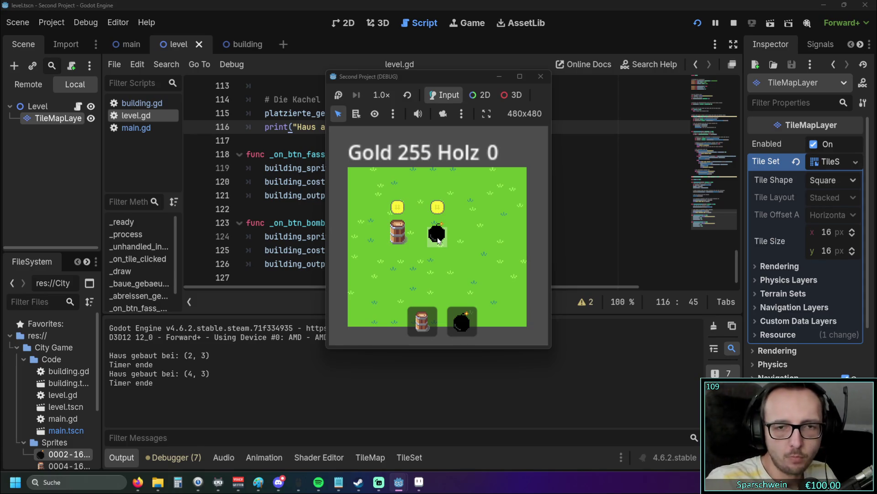
{"action": "left_click", "coordinate": [398, 209]}
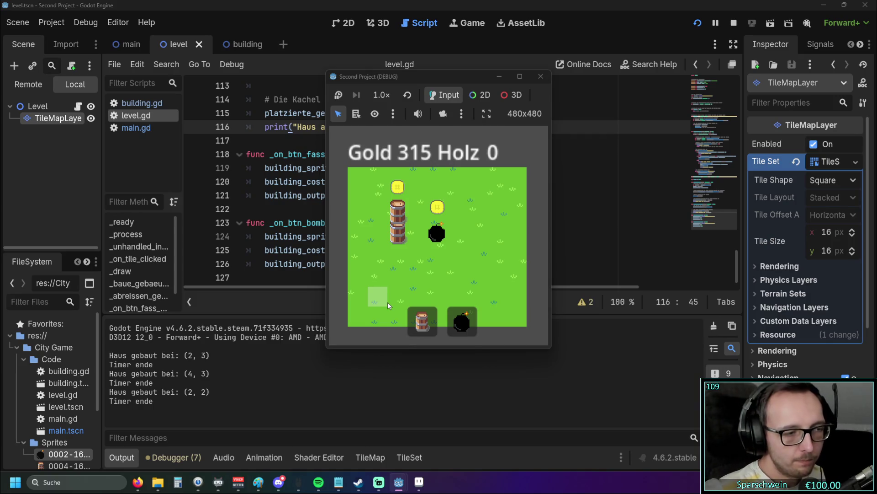
{"action": "key", "text": "alt+Tab"}
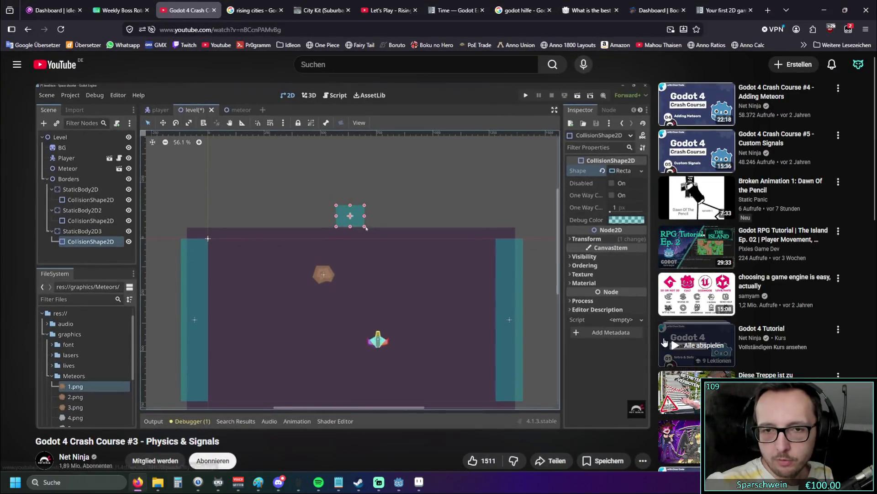
Watch the Rising Cities #001 let's-play video fullscreen
{"action": "left_click", "coordinate": [389, 10]}
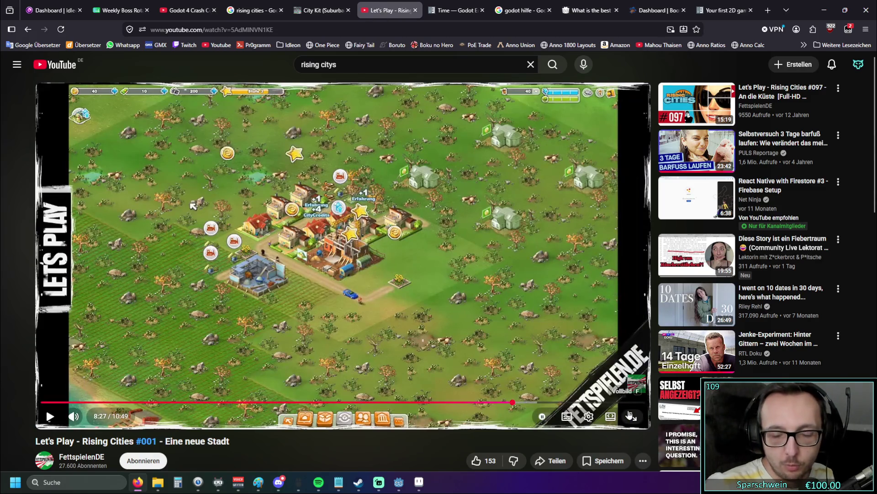
{"action": "left_click", "coordinate": [630, 415]}
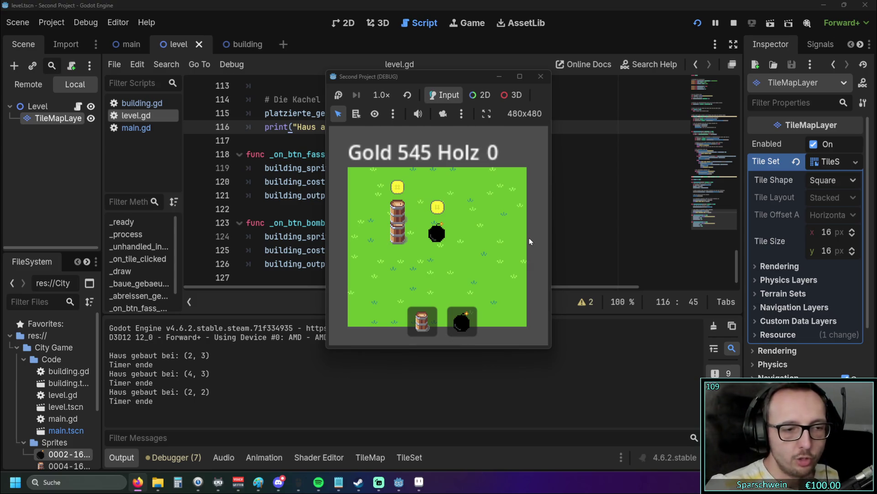
Stop the test run and open the building.gd script
{"action": "left_click", "coordinate": [540, 77]}
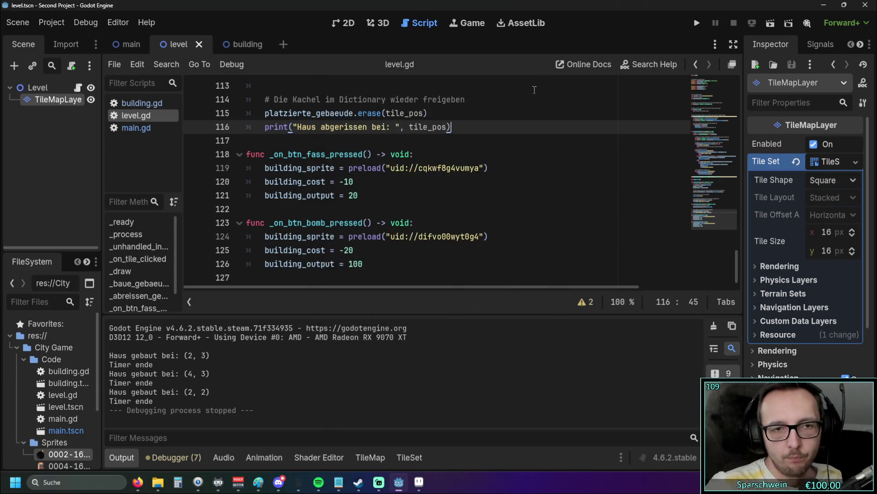
{"action": "left_click", "coordinate": [142, 103]}
{"action": "scroll", "coordinate": [347, 186], "scroll_direction": "down", "scroll_amount": 3}
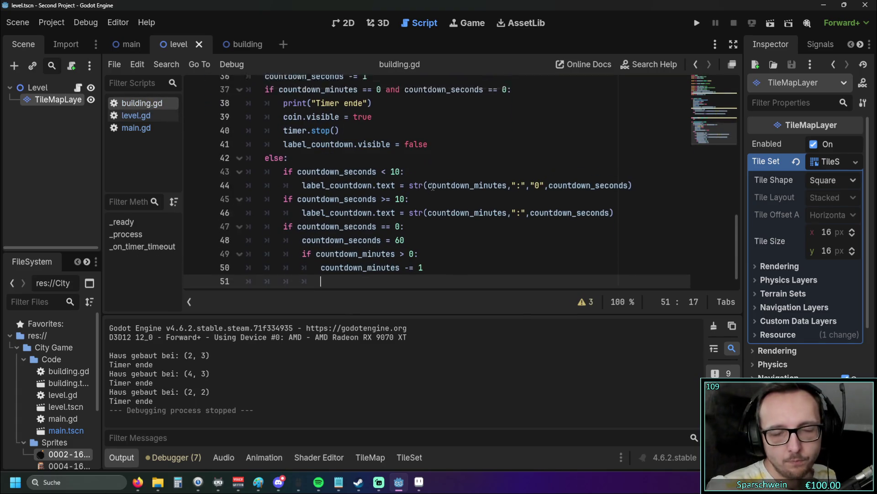
{"action": "scroll", "coordinate": [429, 185], "scroll_direction": "up", "scroll_amount": 12}
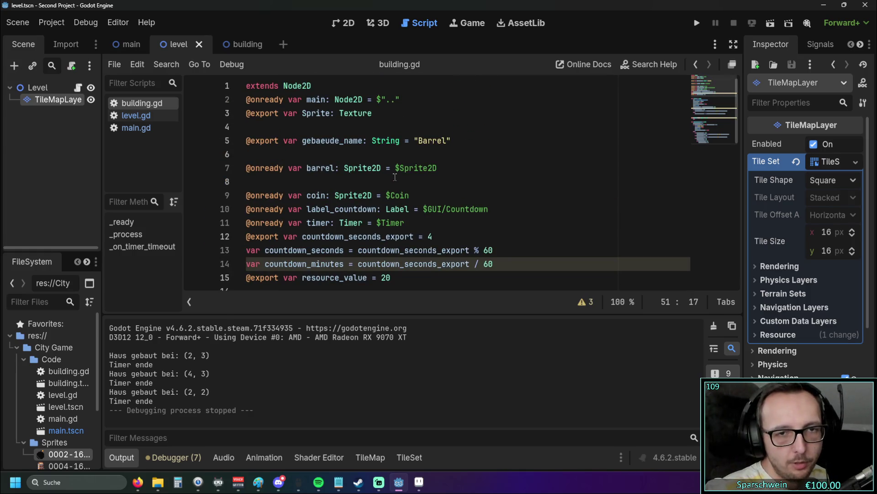
Inspect the barrel onready declaration on line 7, selecting its $Sprite2D path and name
{"action": "double_click", "coordinate": [400, 168]}
{"action": "left_click", "coordinate": [448, 183]}
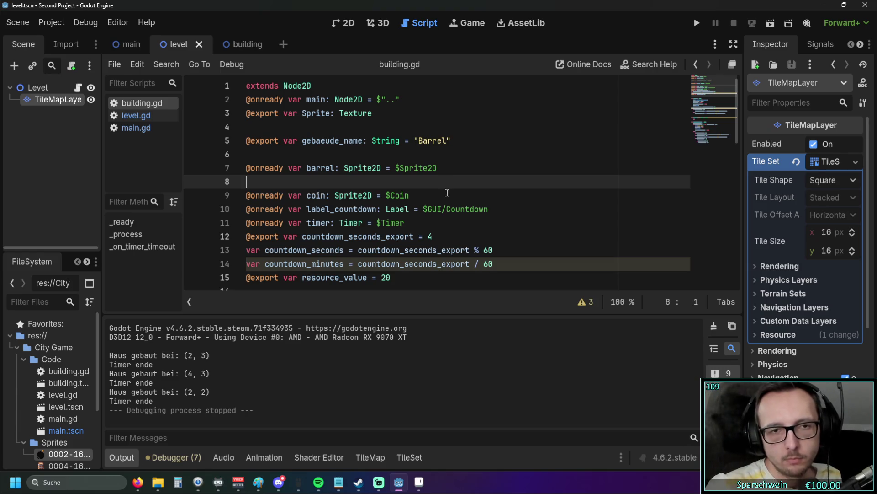
{"action": "scroll", "coordinate": [420, 183], "scroll_direction": "down", "scroll_amount": 5}
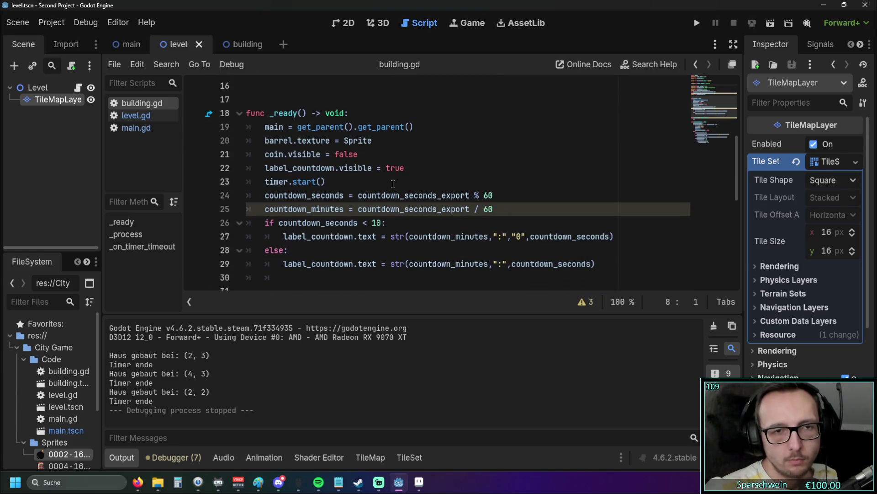
{"action": "scroll", "coordinate": [393, 184], "scroll_direction": "up", "scroll_amount": 5}
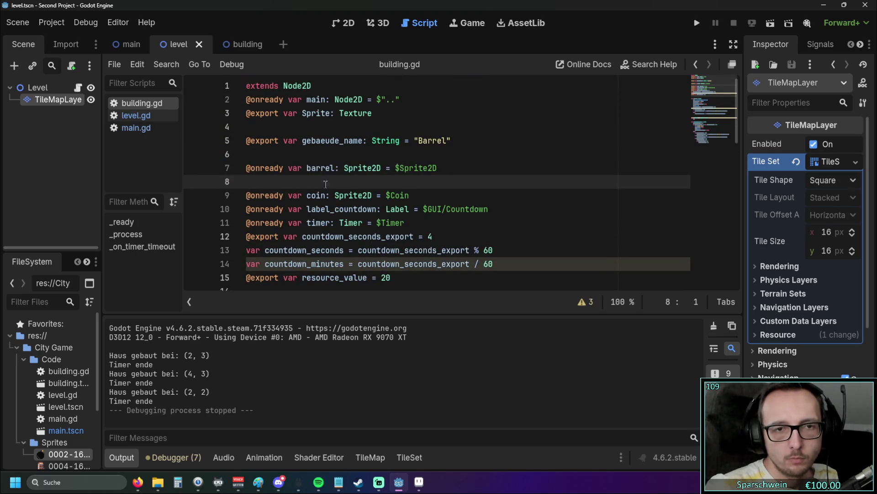
{"action": "scroll", "coordinate": [343, 192], "scroll_direction": "down", "scroll_amount": 5}
{"action": "scroll", "coordinate": [342, 193], "scroll_direction": "up", "scroll_amount": 5}
{"action": "left_click_drag", "start_coordinate": [307, 168], "coordinate": [335, 168]}
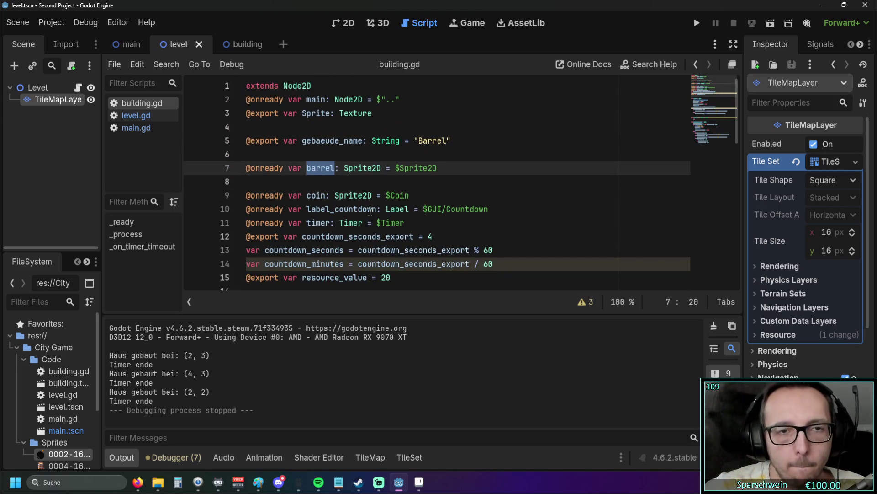
{"action": "left_click", "coordinate": [315, 182]}
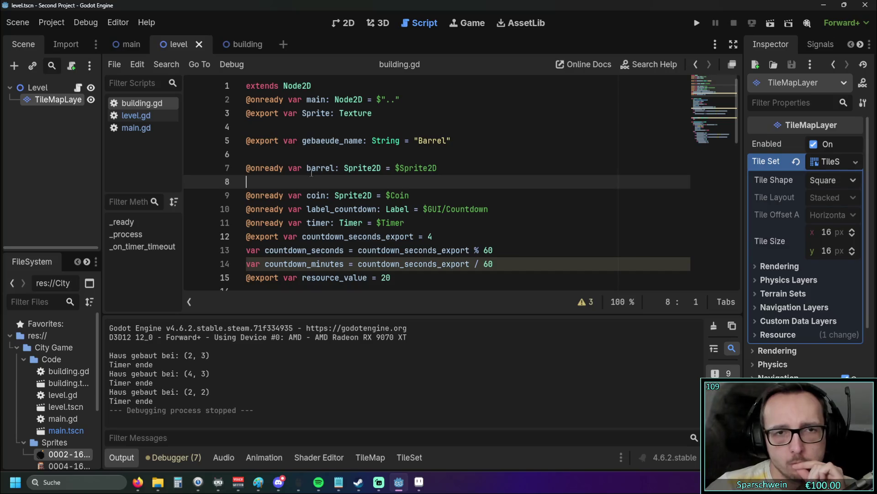
{"action": "scroll", "coordinate": [333, 156], "scroll_direction": "down", "scroll_amount": 5}
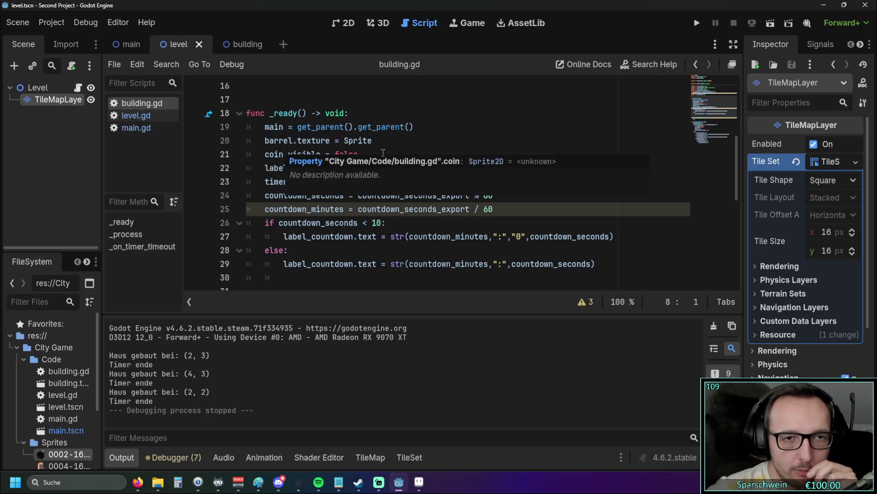
{"action": "scroll", "coordinate": [387, 155], "scroll_direction": "up", "scroll_amount": 1}
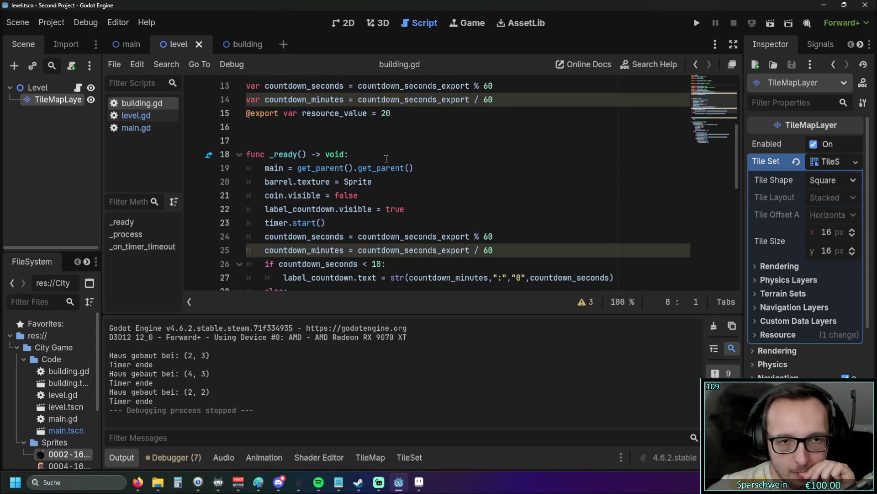
{"action": "scroll", "coordinate": [386, 156], "scroll_direction": "up", "scroll_amount": 4}
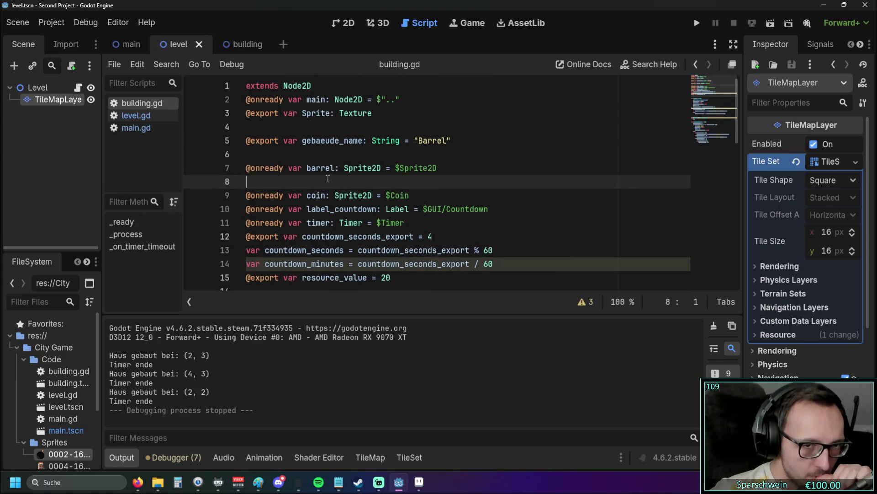
{"action": "key", "text": "shift+Up"}
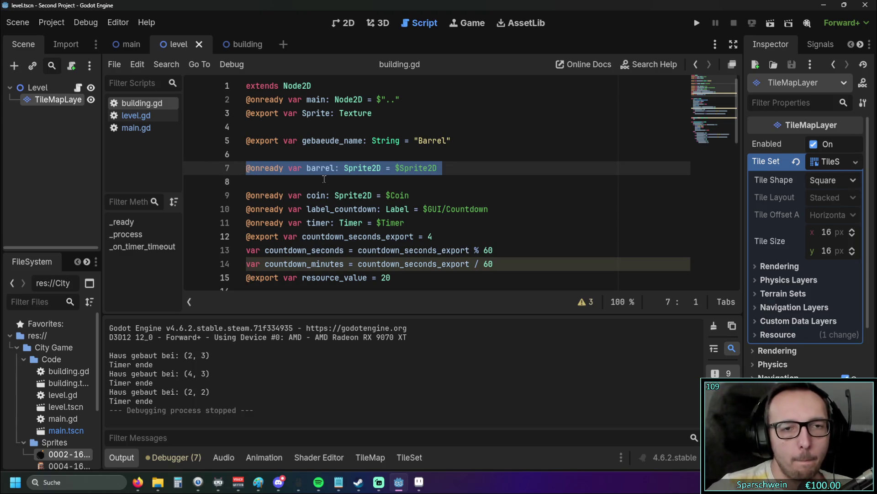
Leave line 7 of building.gd and bring up the main scene
{"action": "left_click", "coordinate": [383, 172]}
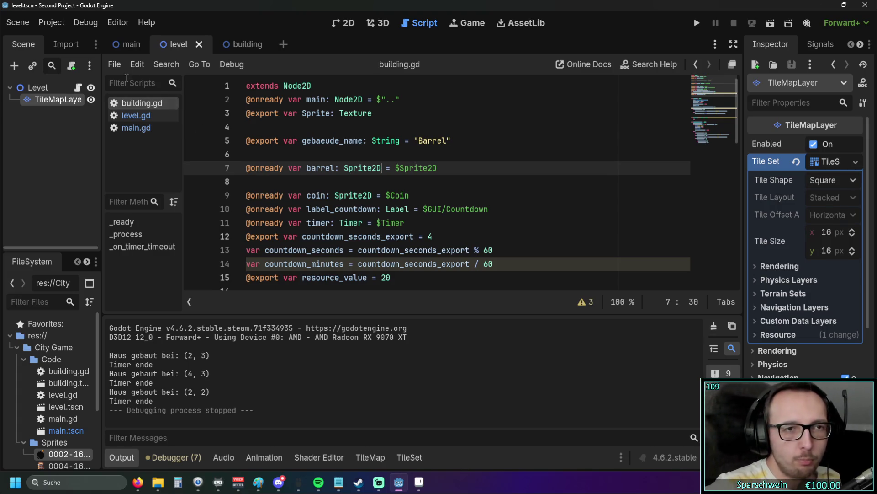
{"action": "left_click", "coordinate": [124, 50]}
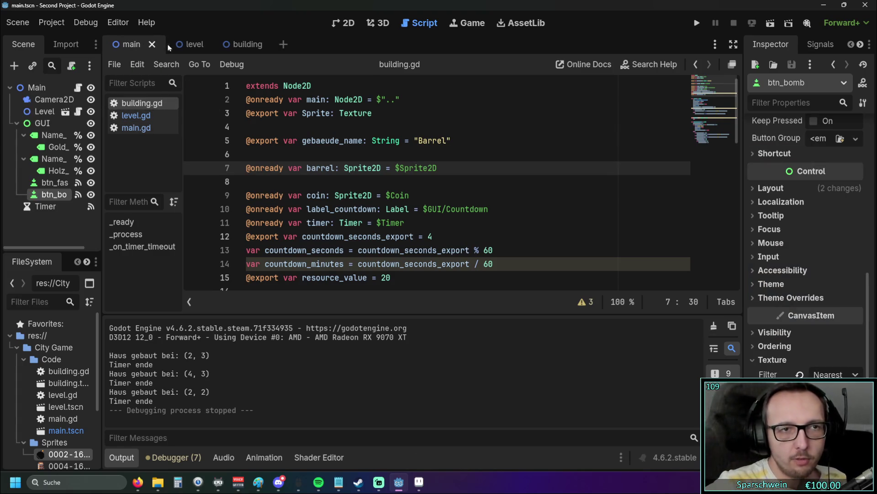
Launch the game and place a row of five barrels ending at tile (6, 2)
{"action": "left_click", "coordinate": [696, 23]}
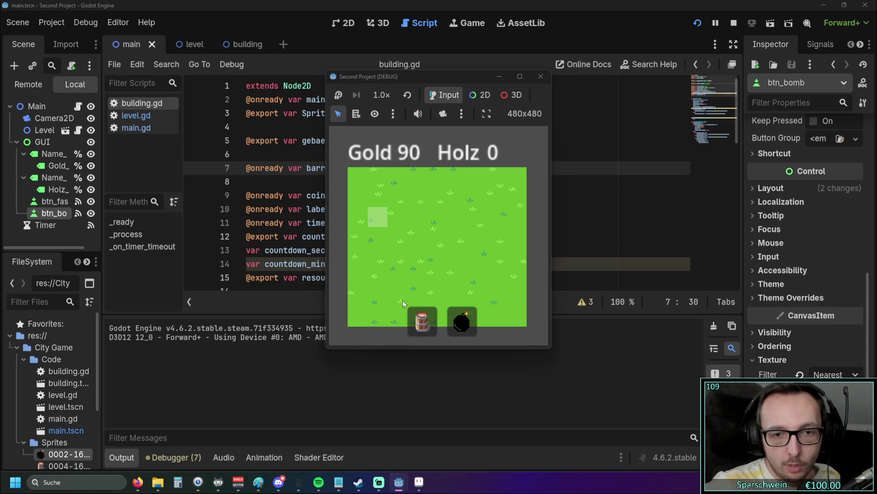
{"action": "left_click", "coordinate": [425, 327]}
{"action": "left_click", "coordinate": [398, 214]}
{"action": "left_click", "coordinate": [419, 217]}
{"action": "left_click", "coordinate": [432, 218]}
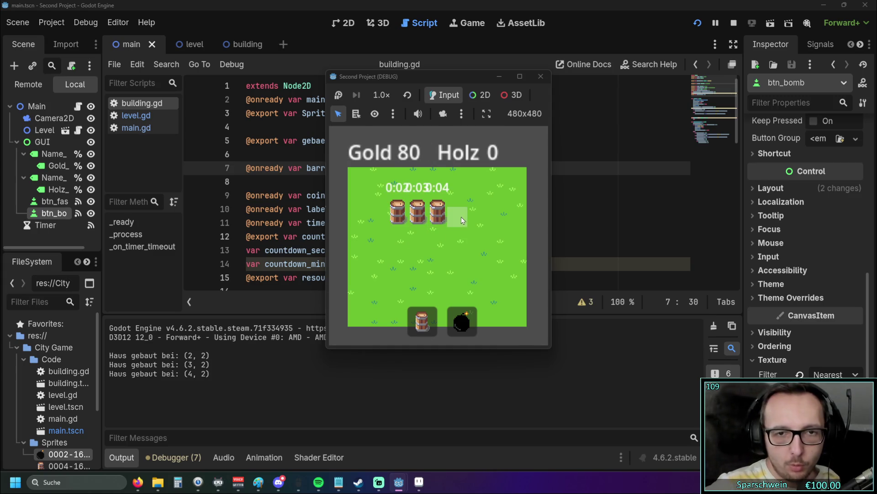
{"action": "left_click", "coordinate": [461, 217]}
{"action": "left_click", "coordinate": [476, 219]}
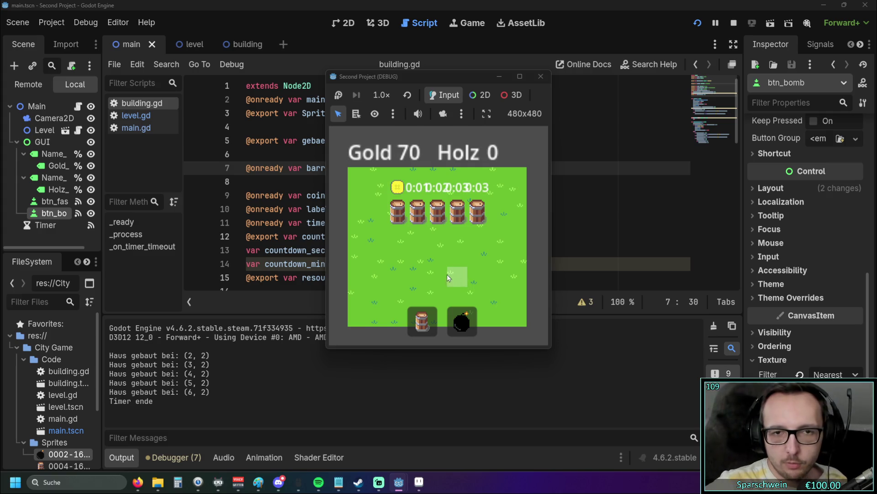
Collect the first barrel's finished coins, then build a new barrel at tile (1, 4)
{"action": "left_click", "coordinate": [398, 222]}
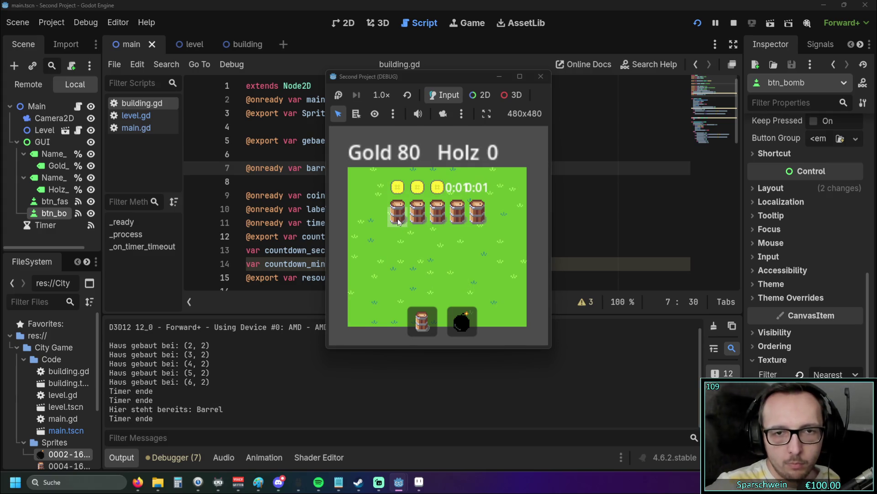
{"action": "left_click", "coordinate": [397, 223]}
{"action": "left_click", "coordinate": [397, 221]}
{"action": "left_click", "coordinate": [398, 222]}
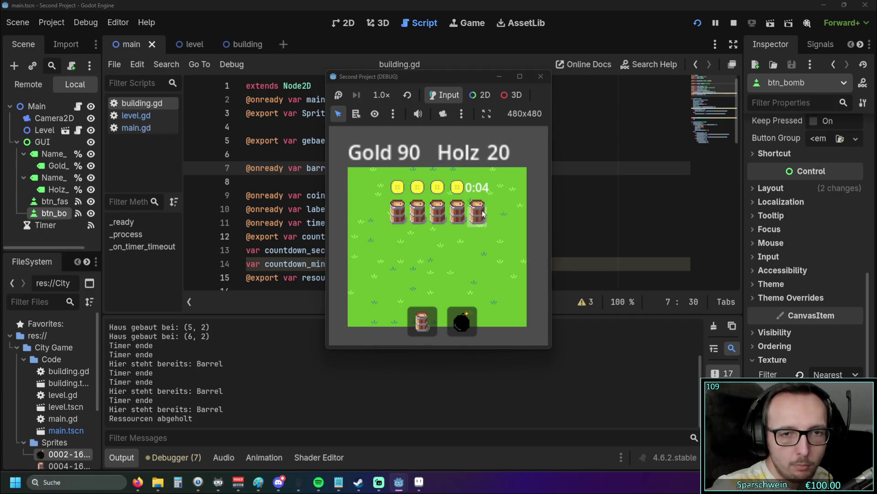
{"action": "left_click", "coordinate": [399, 220]}
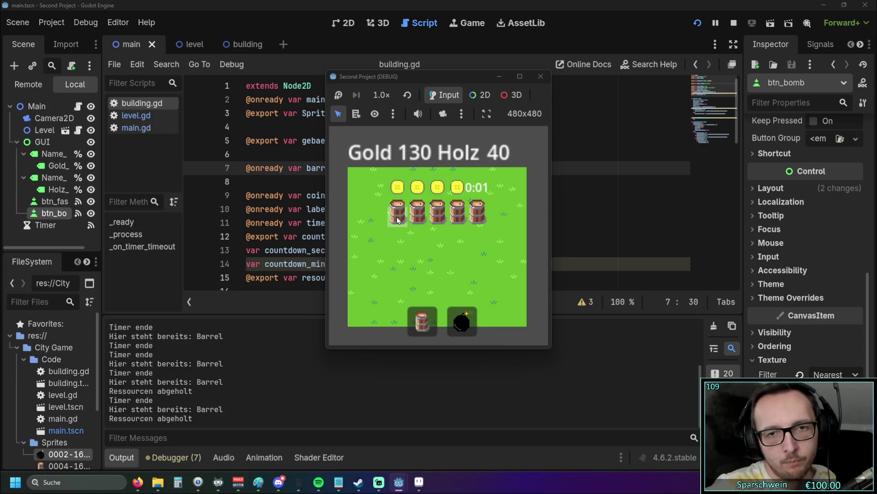
{"action": "left_click", "coordinate": [396, 220]}
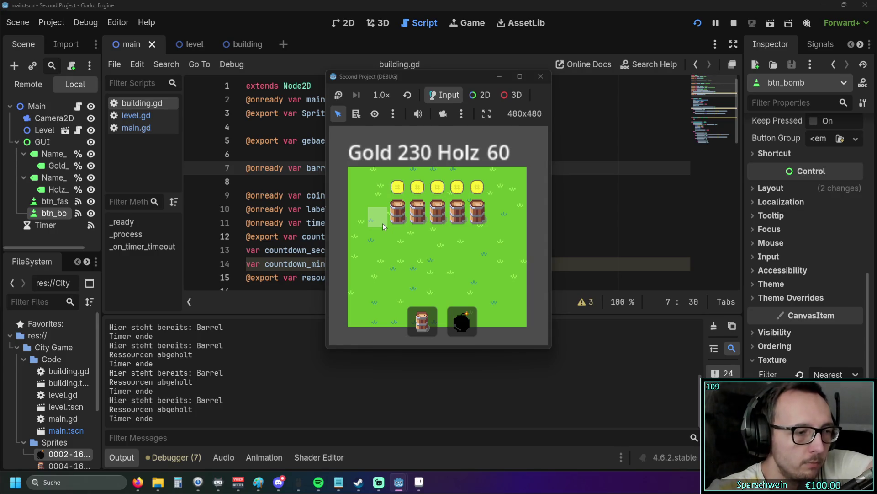
{"action": "left_click", "coordinate": [399, 217]}
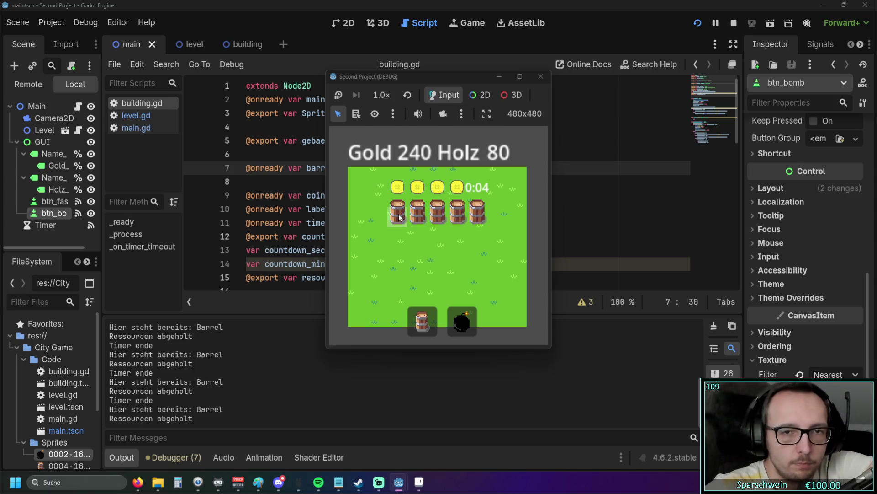
{"action": "left_click", "coordinate": [384, 260]}
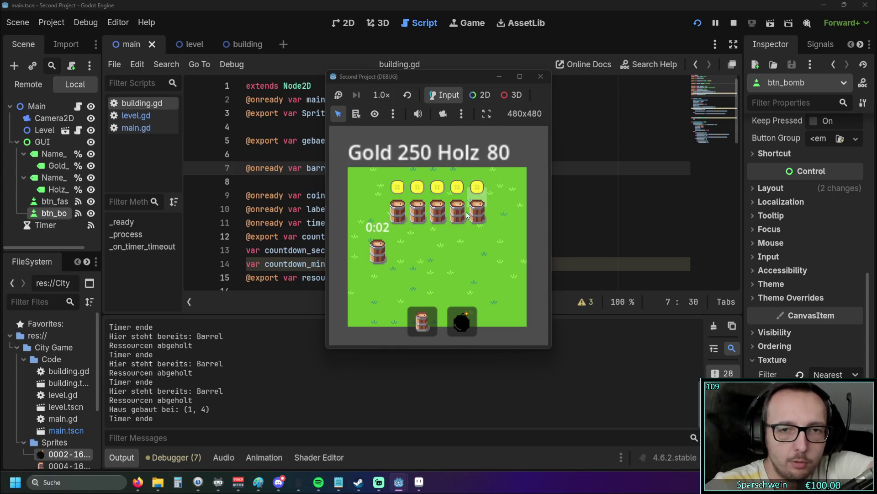
Collect the coins appearing above the lone barrel below the row
{"action": "left_click", "coordinate": [398, 215]}
{"action": "left_click", "coordinate": [372, 259]}
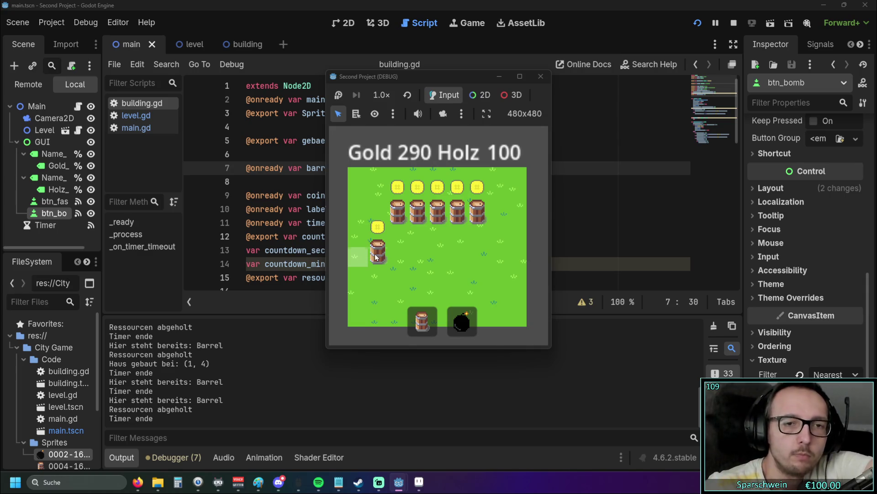
{"action": "left_click", "coordinate": [379, 229]}
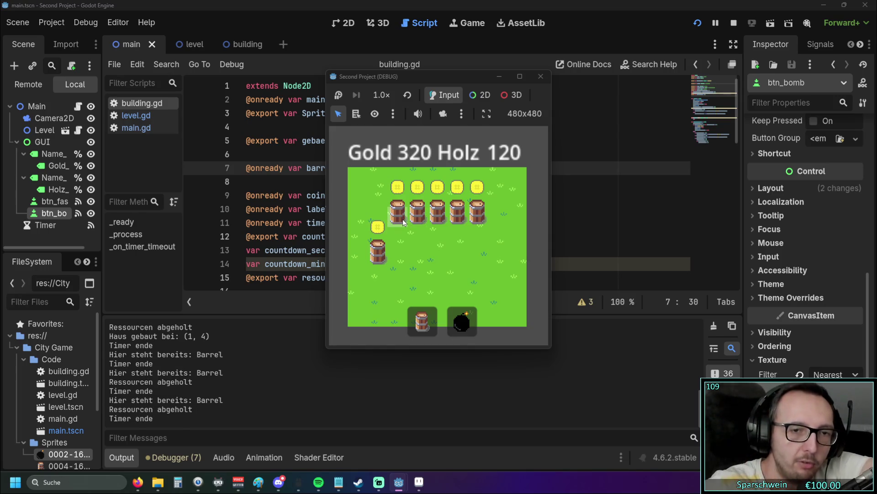
{"action": "left_click", "coordinate": [378, 226]}
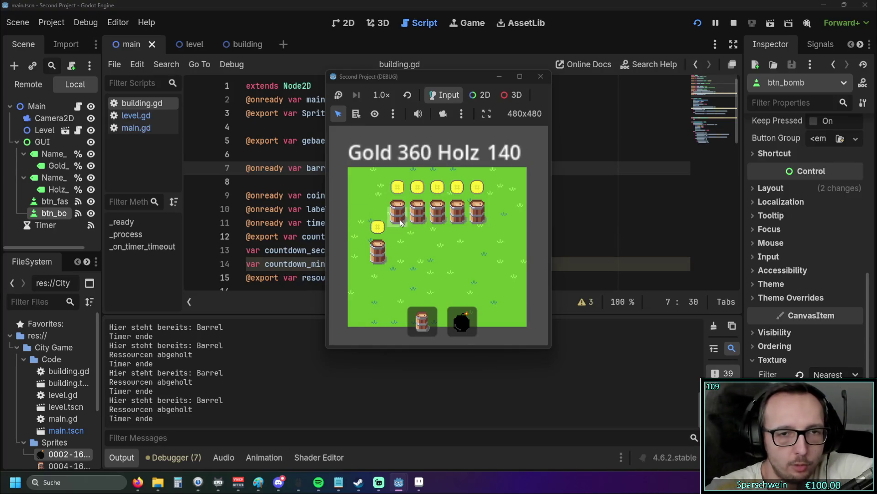
{"action": "left_click", "coordinate": [375, 248]}
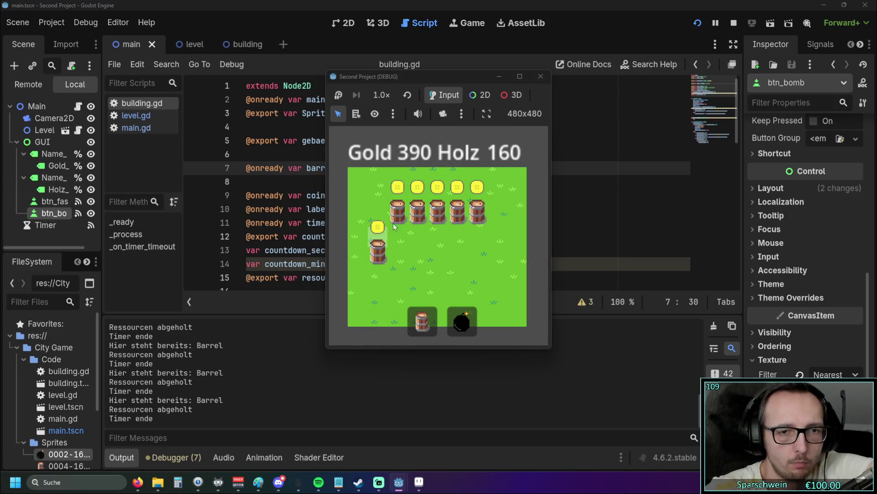
{"action": "left_click", "coordinate": [377, 250]}
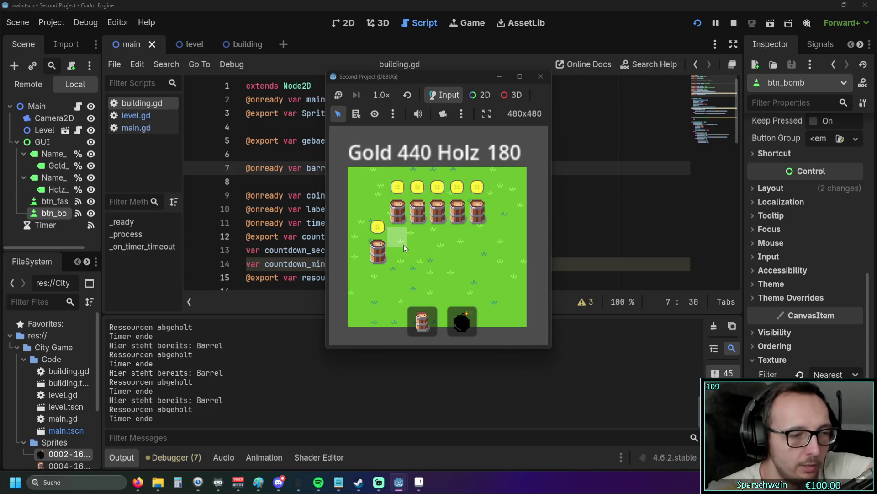
Collect more coins from the finished barrels until Holz reaches 220, then pick the bomb building
{"action": "left_click", "coordinate": [403, 220]}
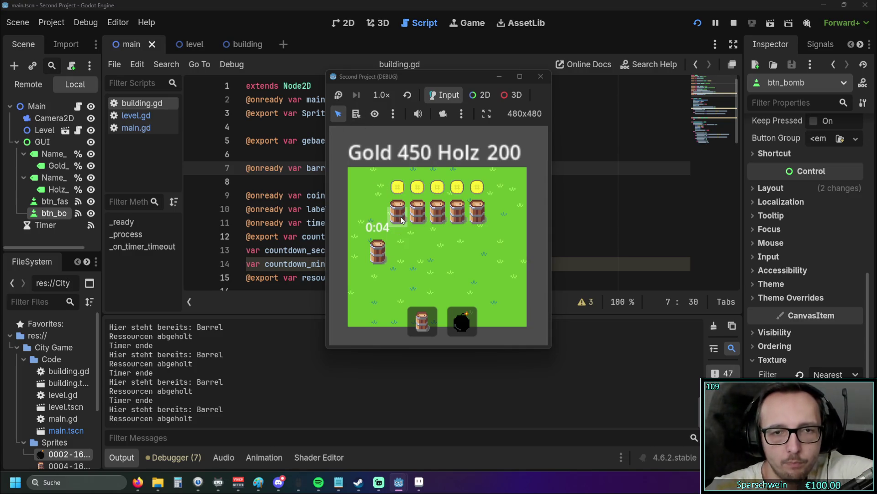
{"action": "left_click", "coordinate": [414, 221]}
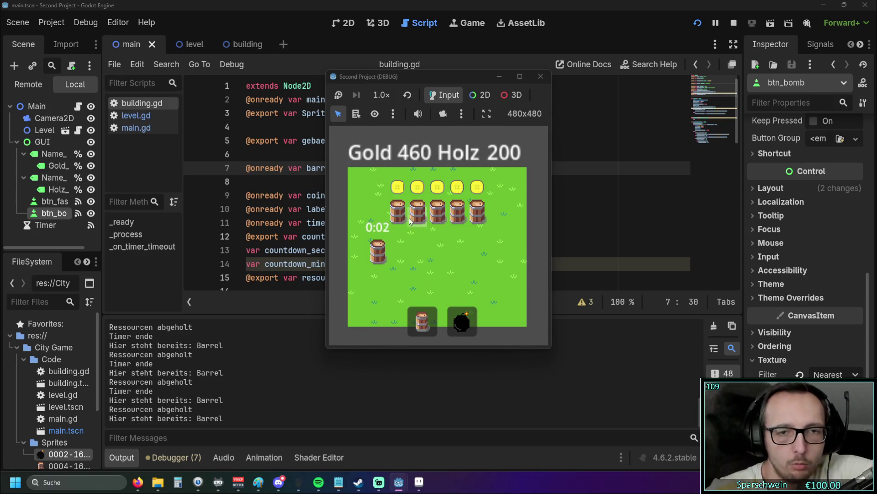
{"action": "left_click", "coordinate": [396, 226]}
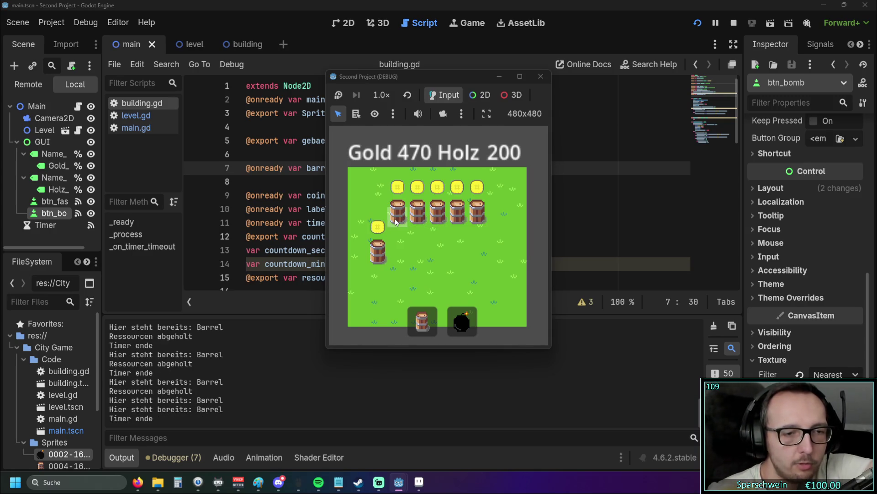
{"action": "left_click", "coordinate": [395, 219]}
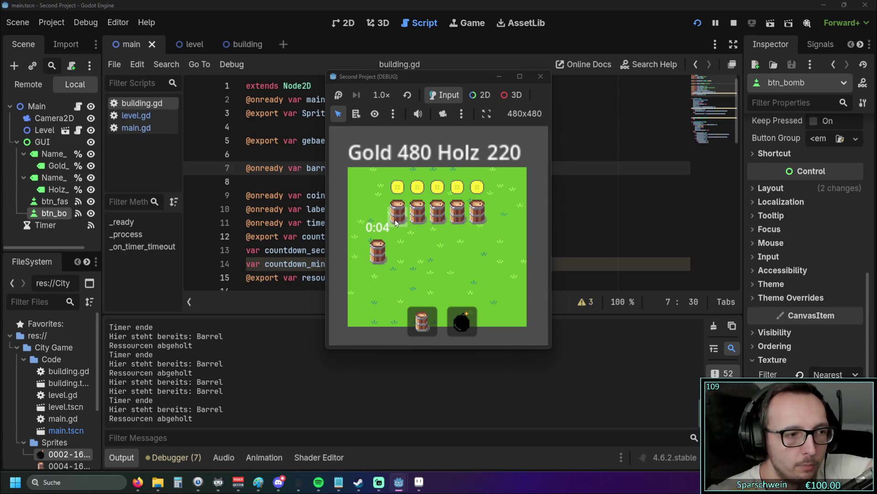
{"action": "left_click", "coordinate": [470, 320]}
Place a bomb on grass tile (6, 4) and collect more barrel coins
{"action": "left_click", "coordinate": [479, 258]}
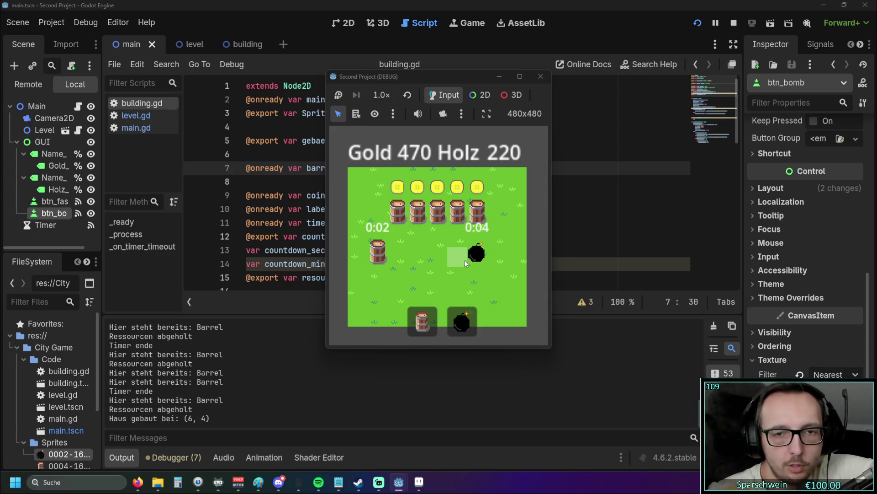
{"action": "left_click", "coordinate": [424, 330]}
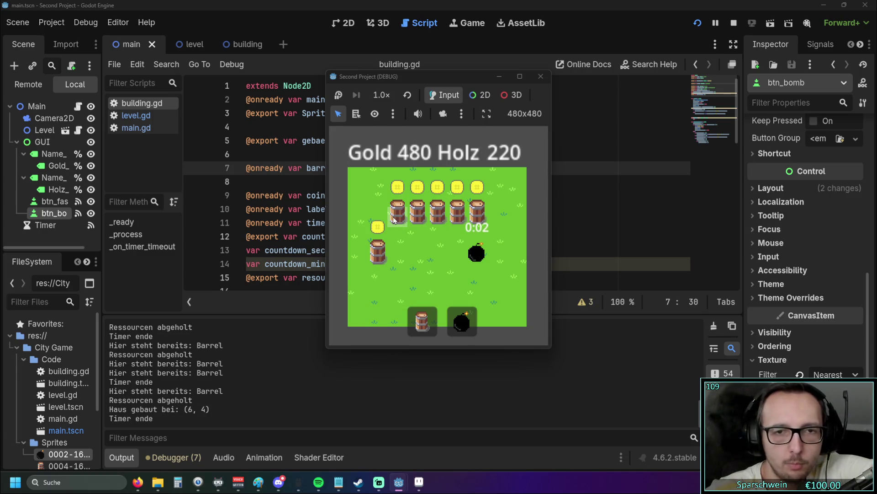
{"action": "left_click", "coordinate": [393, 220]}
{"action": "left_click", "coordinate": [394, 220]}
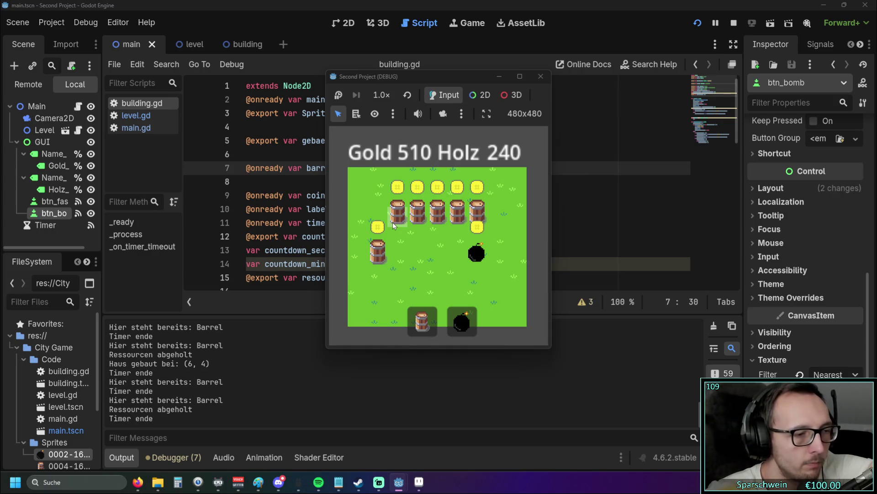
{"action": "left_click", "coordinate": [393, 223]}
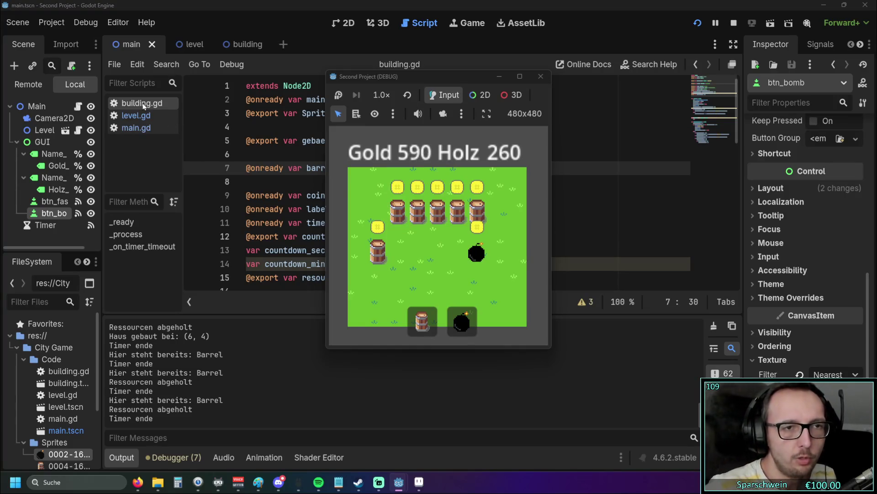
Stop the test run at Gold 600 and Holz 260, returning to building.gd
{"action": "left_click", "coordinate": [541, 76]}
{"action": "scroll", "coordinate": [391, 187], "scroll_direction": "down", "scroll_amount": 4}
{"action": "scroll", "coordinate": [391, 188], "scroll_direction": "down", "scroll_amount": 1}
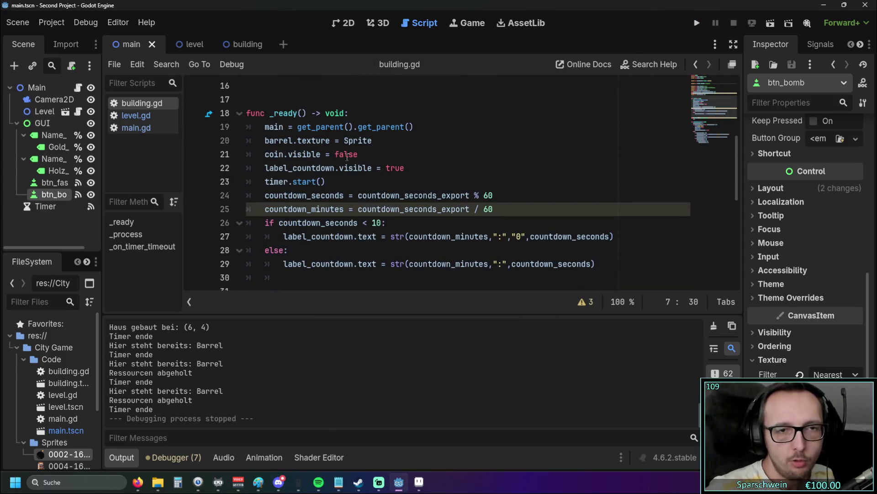
{"action": "left_click_drag", "start_coordinate": [430, 273], "coordinate": [258, 130]}
{"action": "left_click", "coordinate": [485, 140]}
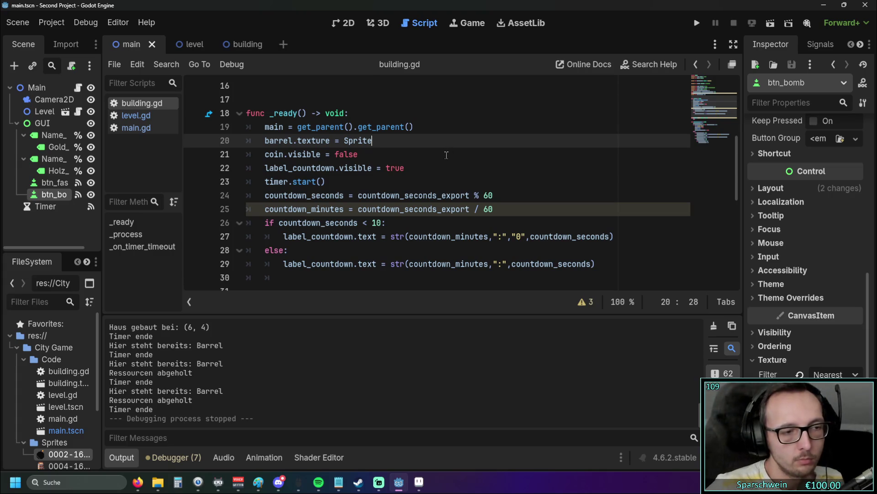
{"action": "scroll", "coordinate": [446, 154], "scroll_direction": "down", "scroll_amount": 5}
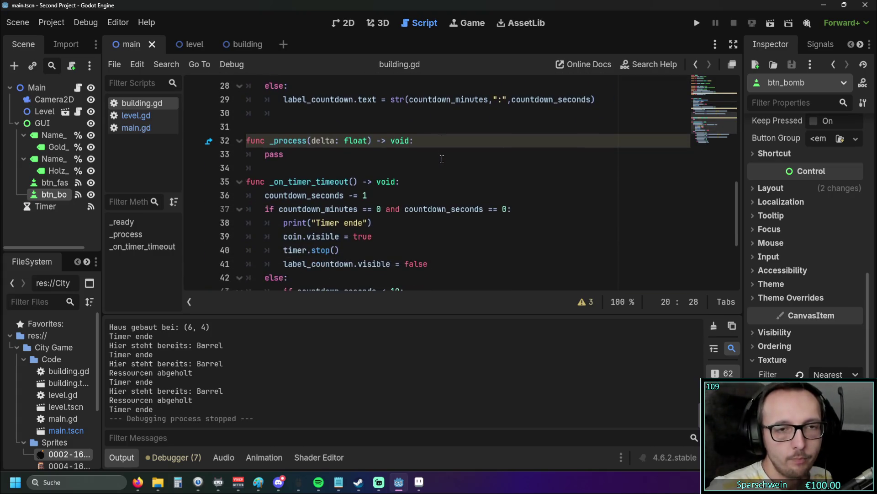
{"action": "scroll", "coordinate": [441, 159], "scroll_direction": "down", "scroll_amount": 1}
{"action": "mouse_move", "coordinate": [270, 114]}
{"action": "left_mouse_down"}
{"action": "mouse_move", "coordinate": [495, 203]}
{"action": "mouse_move", "coordinate": [502, 231]}
{"action": "left_mouse_up"}
{"action": "scroll", "coordinate": [496, 204], "scroll_direction": "down", "scroll_amount": 1}
{"action": "scroll", "coordinate": [498, 228], "scroll_direction": "up", "scroll_amount": 1}
{"action": "left_click", "coordinate": [458, 185]}
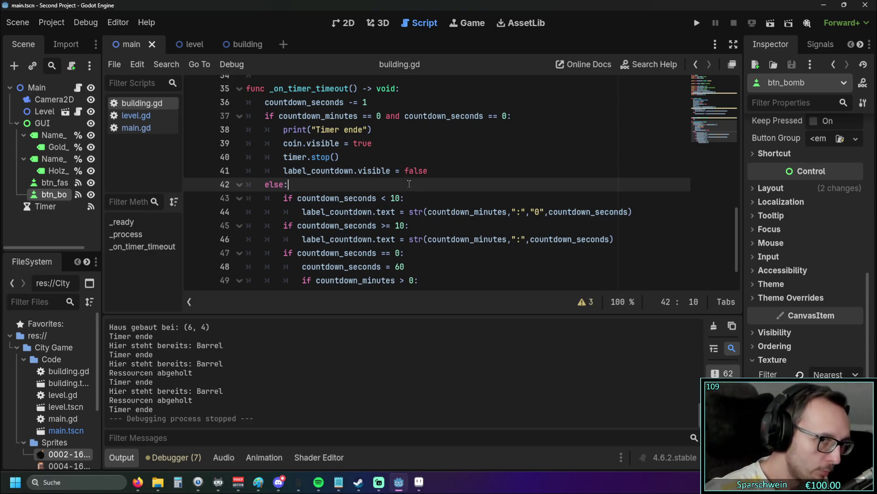
{"action": "scroll", "coordinate": [406, 181], "scroll_direction": "up", "scroll_amount": 2}
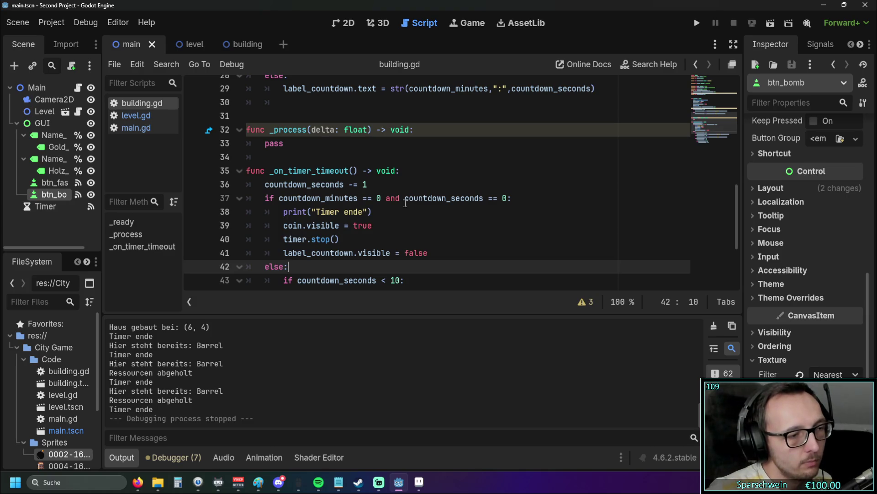
{"action": "mouse_move", "coordinate": [404, 201]}
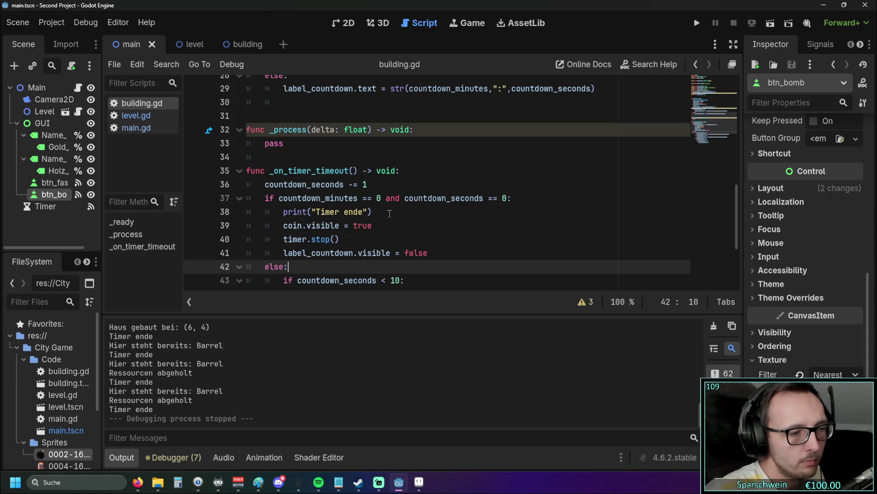
{"action": "scroll", "coordinate": [390, 214], "scroll_direction": "up", "scroll_amount": 8}
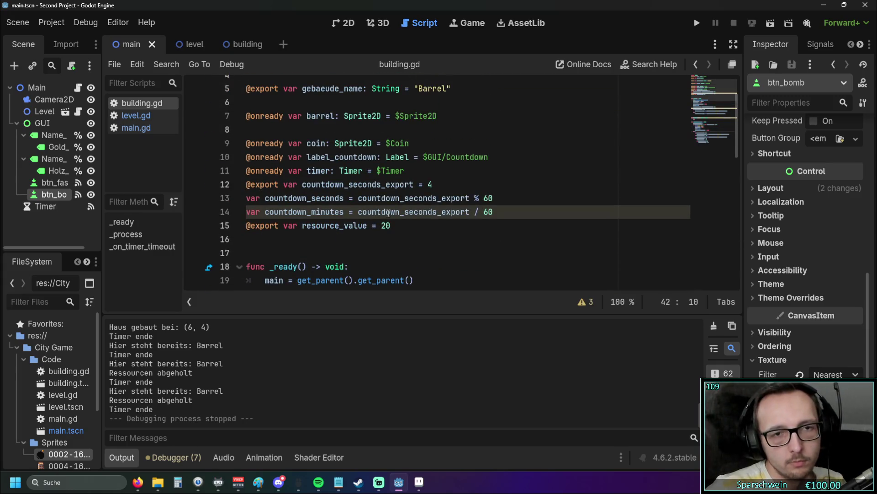
{"action": "scroll", "coordinate": [388, 213], "scroll_direction": "up", "scroll_amount": 1}
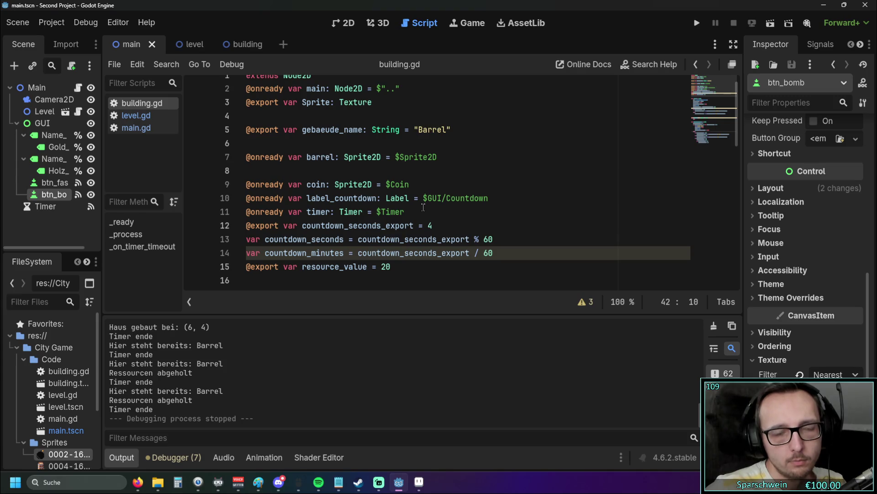
{"action": "scroll", "coordinate": [420, 208], "scroll_direction": "down", "scroll_amount": 12}
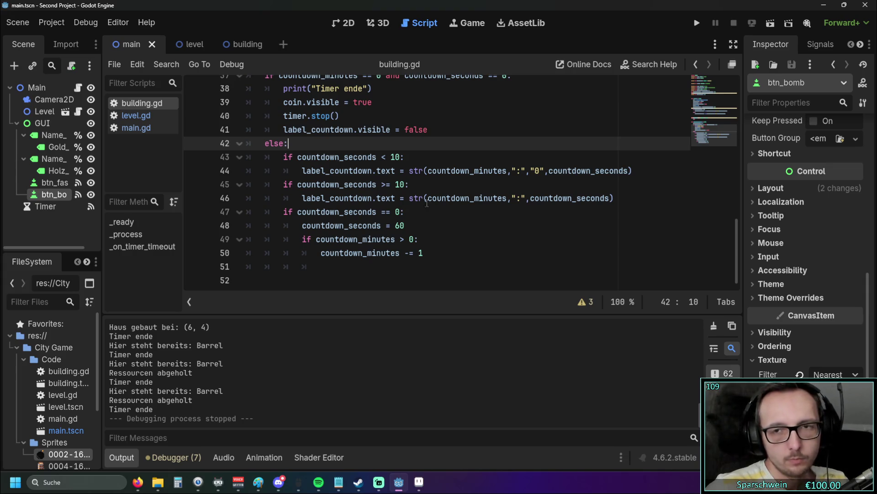
{"action": "scroll", "coordinate": [487, 207], "scroll_direction": "up", "scroll_amount": 5}
{"action": "scroll", "coordinate": [485, 205], "scroll_direction": "up", "scroll_amount": 6}
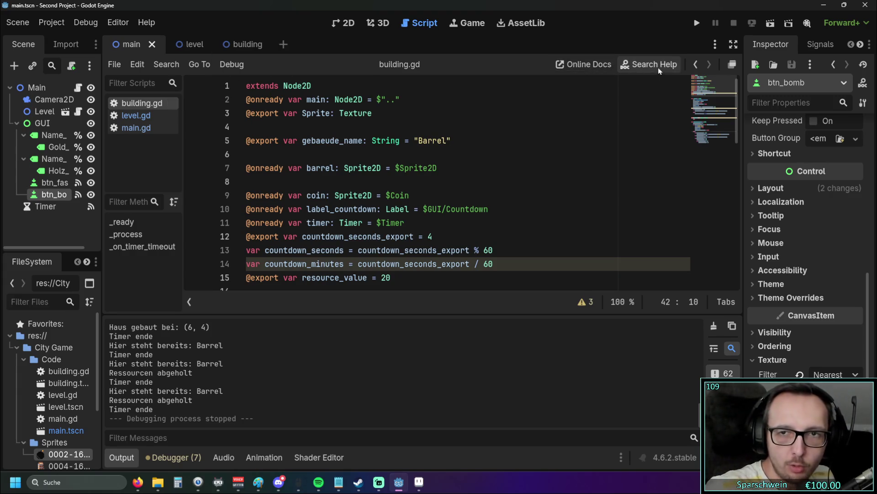
{"action": "left_click", "coordinate": [698, 23]}
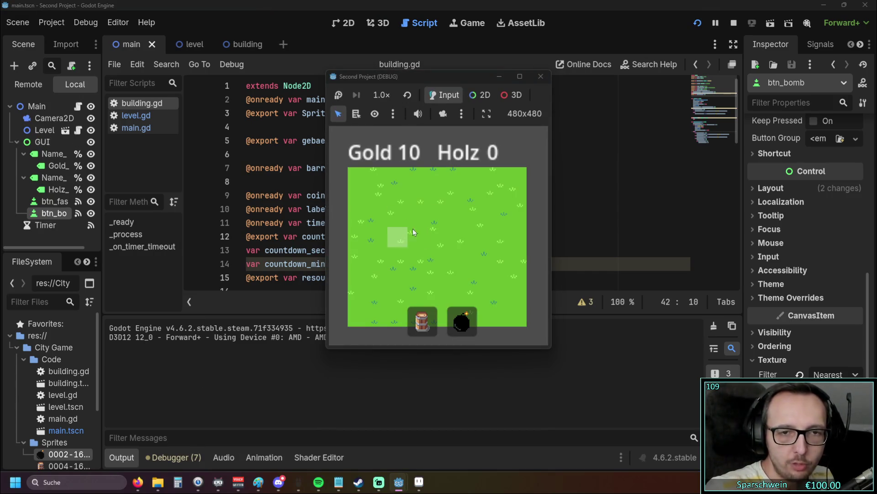
Place four barrels, then restart the game so gold resets to 0
{"action": "left_click", "coordinate": [398, 218]}
{"action": "left_click", "coordinate": [401, 235]}
{"action": "left_click", "coordinate": [416, 217]}
{"action": "left_click", "coordinate": [416, 232]}
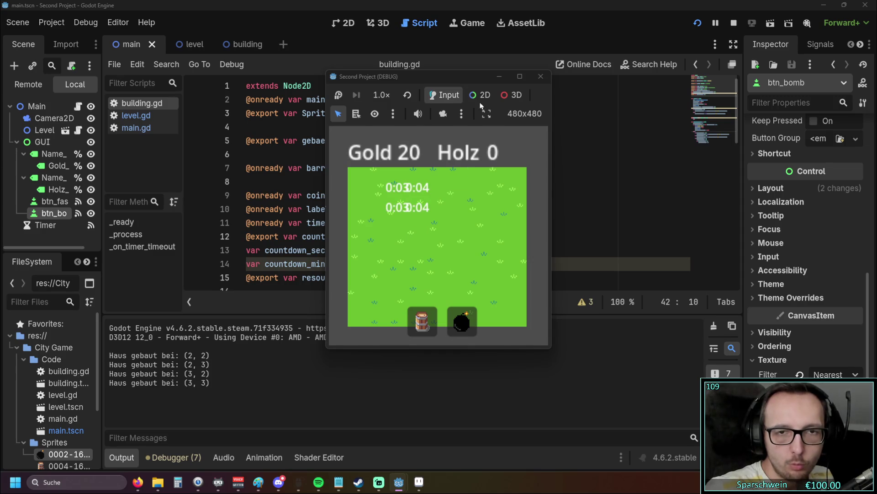
{"action": "left_click", "coordinate": [541, 76]}
{"action": "left_click", "coordinate": [698, 23]}
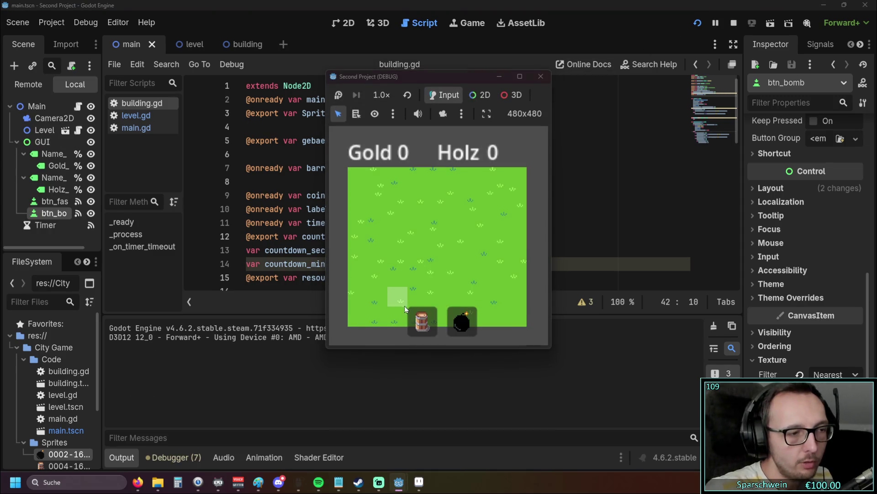
Build barrels on tiles (2, 2), (3, 2), (2, 3) and (3, 3) and let the countdowns run
{"action": "left_click", "coordinate": [399, 219]}
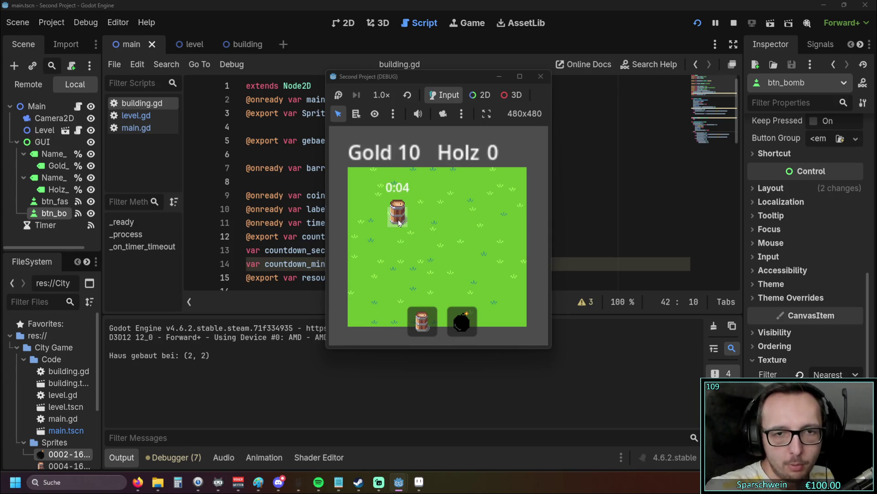
{"action": "left_click", "coordinate": [413, 219]}
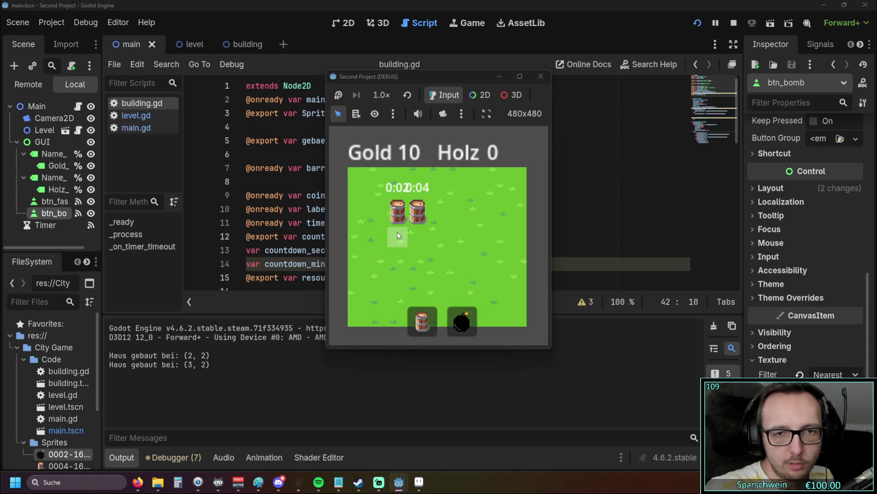
{"action": "left_click", "coordinate": [397, 233]}
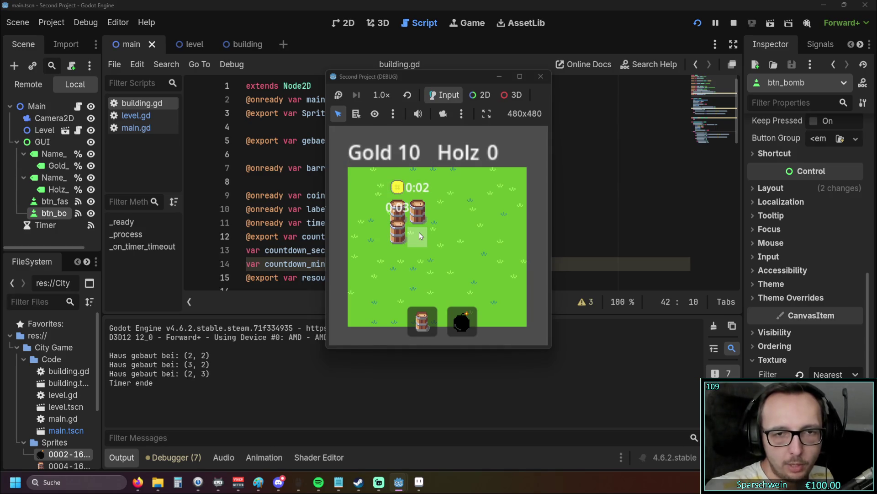
{"action": "left_click", "coordinate": [419, 234]}
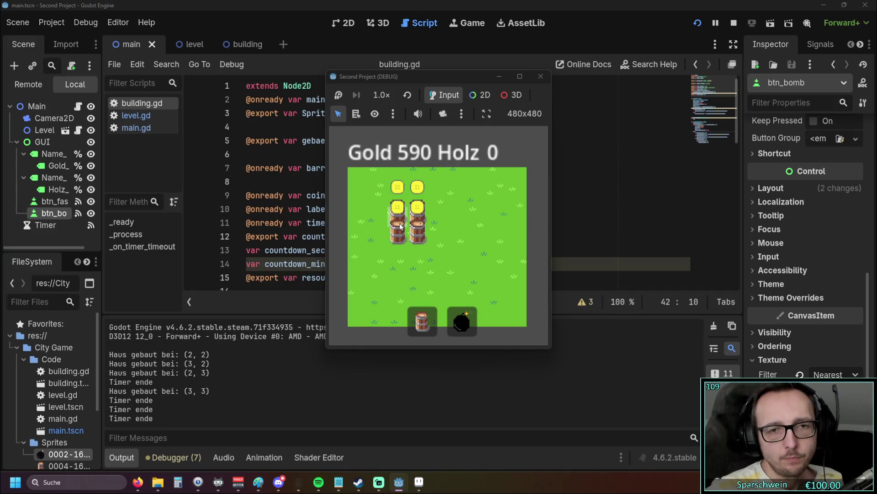
{"action": "key", "text": "alt+Tab"}
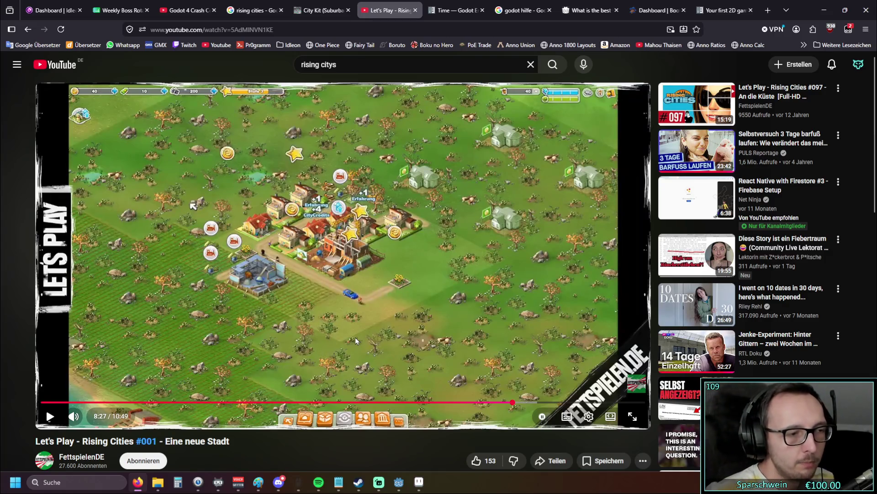
Play the Rising Cities video, pause it at 8:27, view the City Kit (Suburban) page, then minimize Firefox
{"action": "left_click", "coordinate": [357, 340]}
{"action": "left_click", "coordinate": [343, 326]}
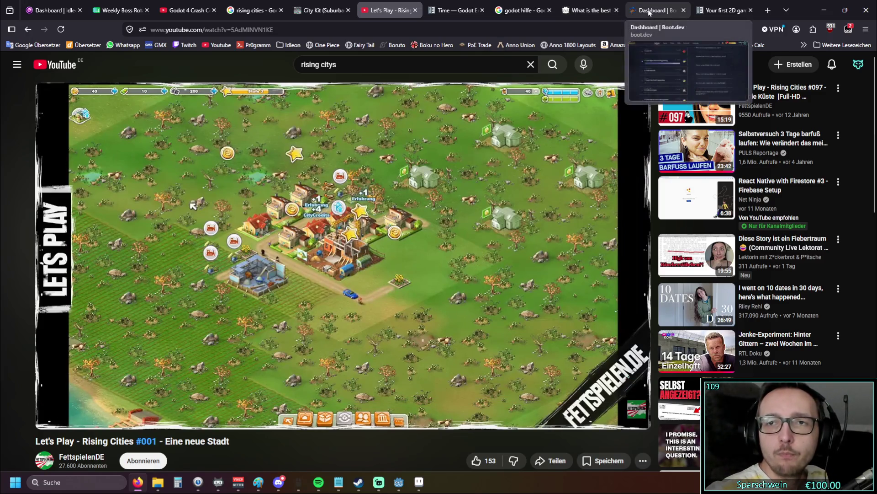
{"action": "left_click", "coordinate": [324, 11]}
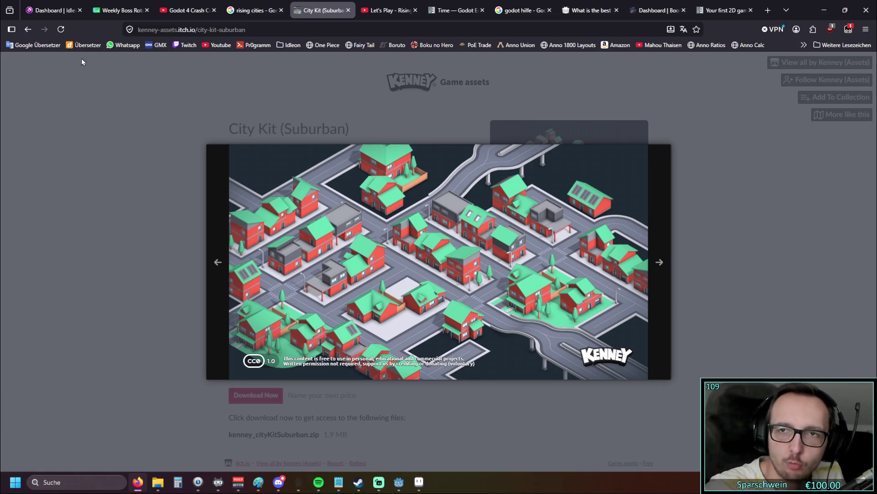
{"action": "left_click", "coordinate": [824, 10]}
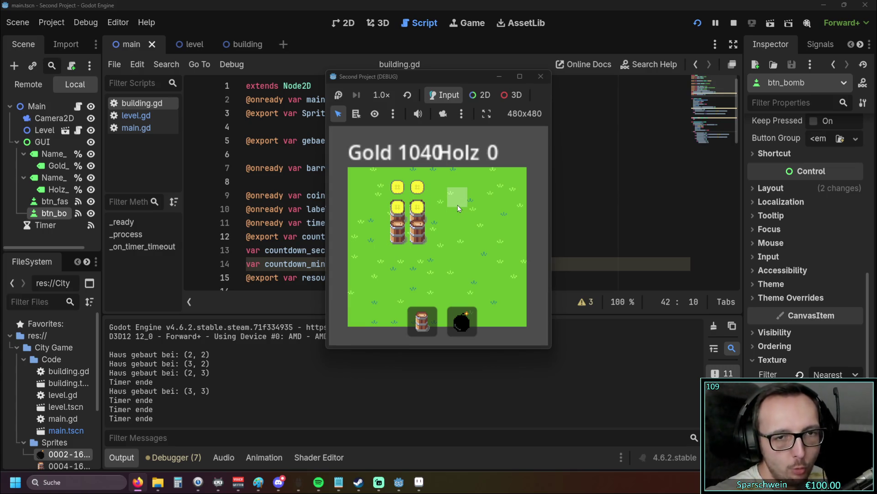
Close the debug game window at Gold 1050 and bring the building.gd countdown code into view
{"action": "left_click", "coordinate": [540, 76]}
{"action": "scroll", "coordinate": [390, 206], "scroll_direction": "down", "scroll_amount": 10}
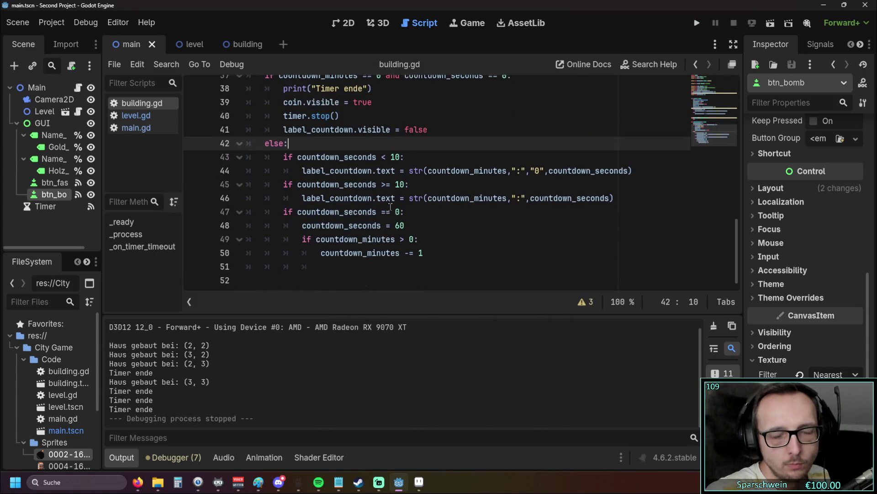
Open the building scene and read through building.gd's _ready function around line 30
{"action": "scroll", "coordinate": [463, 246], "scroll_direction": "up", "scroll_amount": 5}
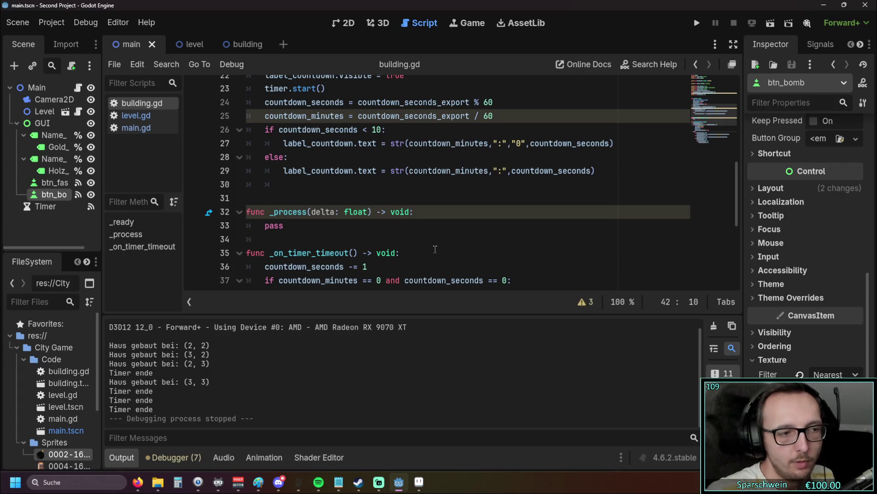
{"action": "left_click", "coordinate": [234, 44]}
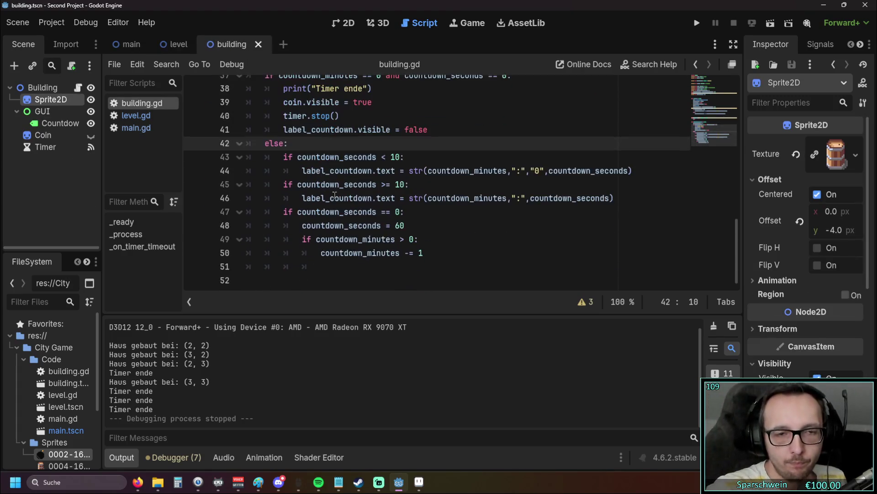
{"action": "scroll", "coordinate": [391, 238], "scroll_direction": "up", "scroll_amount": 1}
{"action": "scroll", "coordinate": [418, 256], "scroll_direction": "down", "scroll_amount": 1}
{"action": "mouse_move", "coordinate": [423, 254]}
{"action": "left_mouse_down"}
{"action": "mouse_move", "coordinate": [358, 201]}
{"action": "mouse_move", "coordinate": [256, 226]}
{"action": "mouse_move", "coordinate": [225, 130]}
{"action": "left_mouse_up"}
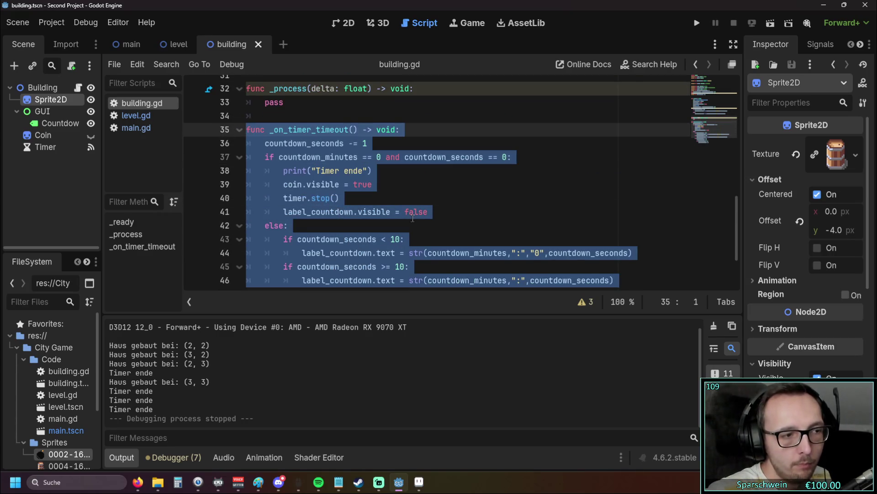
{"action": "scroll", "coordinate": [413, 215], "scroll_direction": "up", "scroll_amount": 5}
{"action": "scroll", "coordinate": [411, 221], "scroll_direction": "up", "scroll_amount": 1}
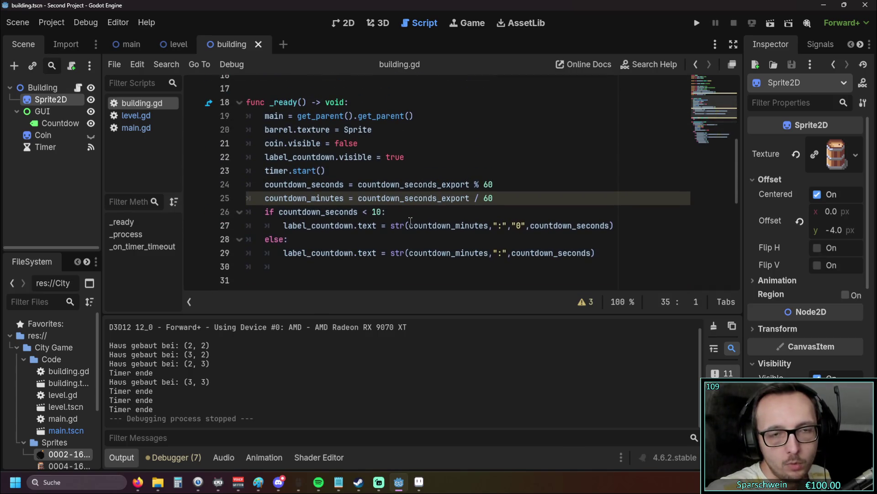
{"action": "left_click", "coordinate": [410, 254]}
{"action": "left_click", "coordinate": [413, 266]}
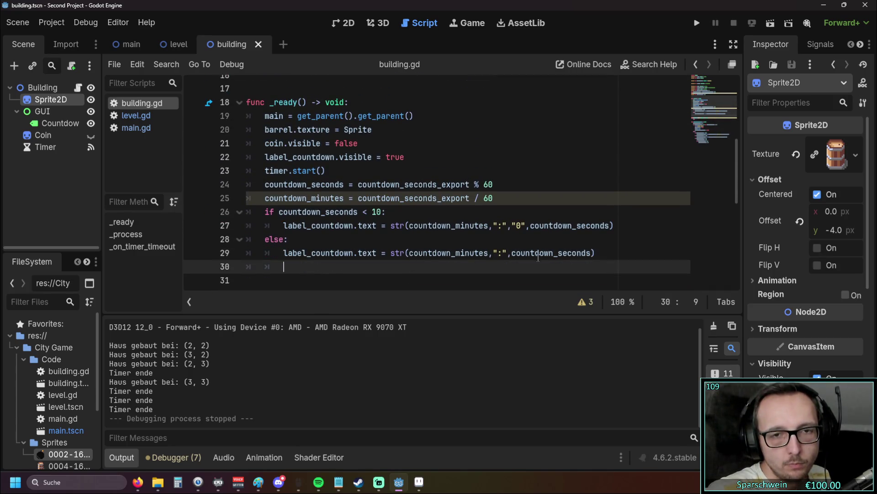
{"action": "mouse_move", "coordinate": [596, 253]}
{"action": "left_mouse_down"}
{"action": "mouse_move", "coordinate": [274, 240]}
{"action": "mouse_move", "coordinate": [247, 102]}
{"action": "left_mouse_up"}
{"action": "scroll", "coordinate": [247, 101], "scroll_direction": "up", "scroll_amount": 1}
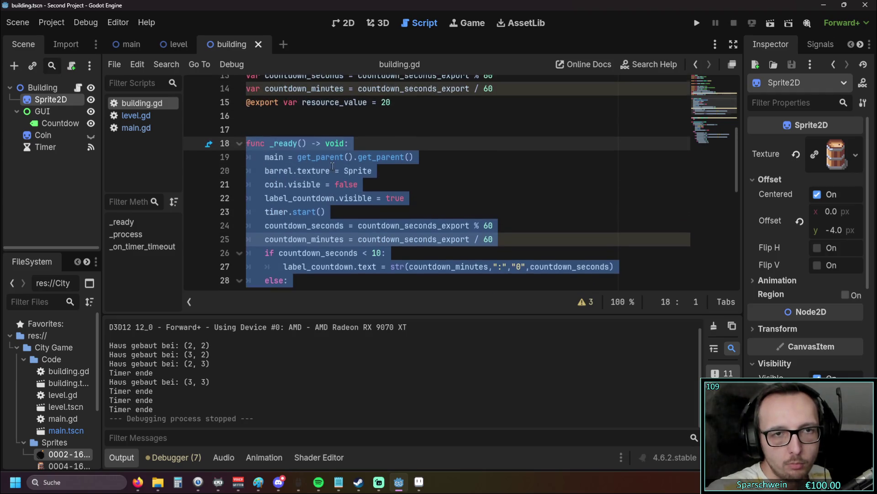
{"action": "left_click", "coordinate": [329, 170]}
{"action": "scroll", "coordinate": [329, 170], "scroll_direction": "down", "scroll_amount": 1}
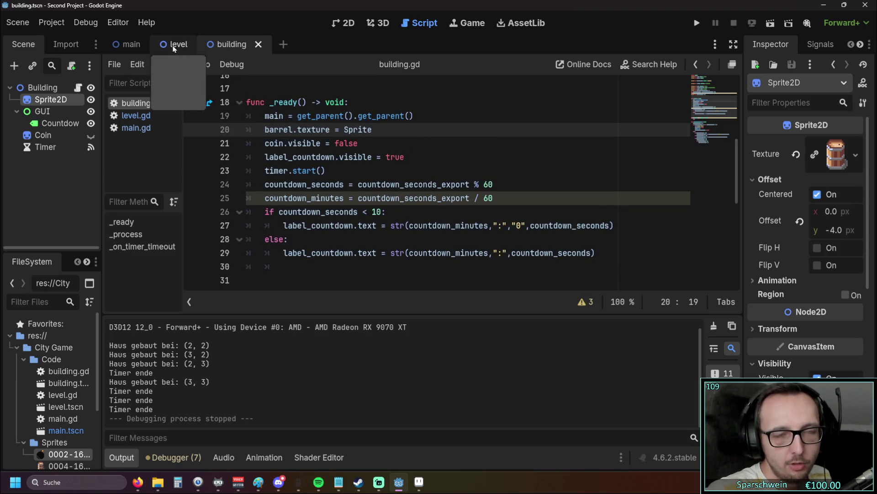
Check the level.gd and main.gd scripts, then return to building.gd
{"action": "left_click", "coordinate": [135, 115]}
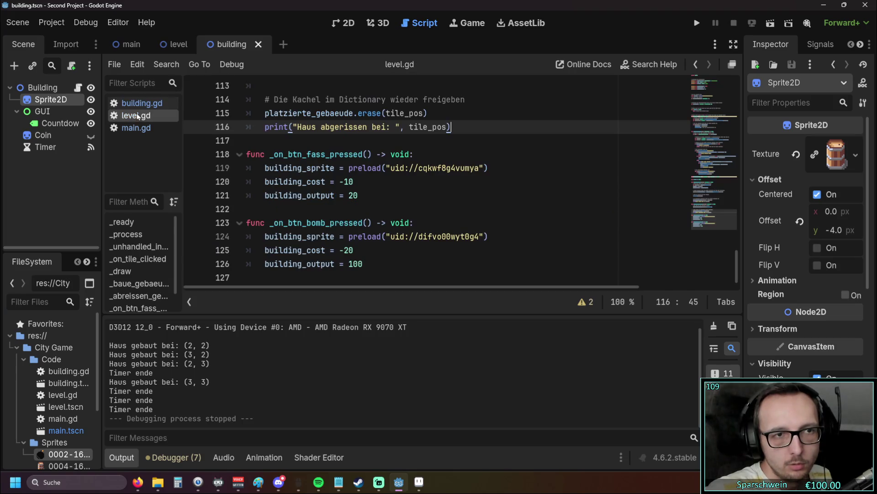
{"action": "left_click", "coordinate": [136, 128]}
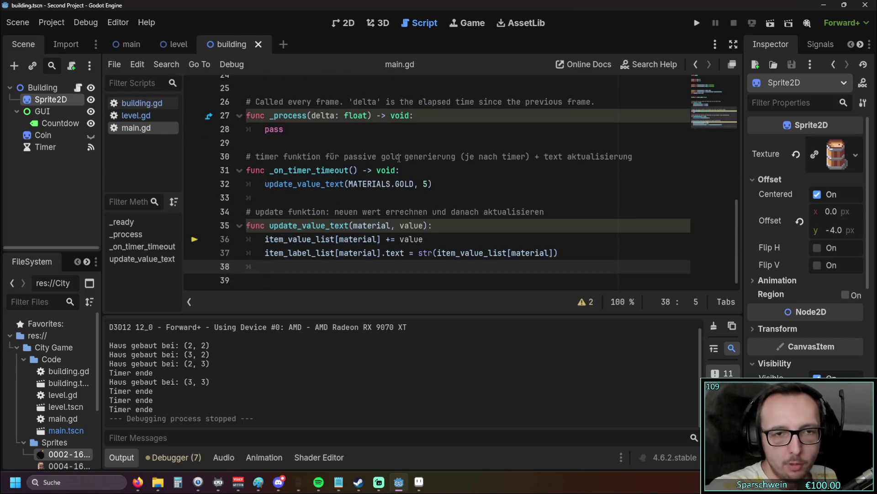
{"action": "left_click", "coordinate": [144, 116]}
{"action": "scroll", "coordinate": [394, 161], "scroll_direction": "up", "scroll_amount": 6}
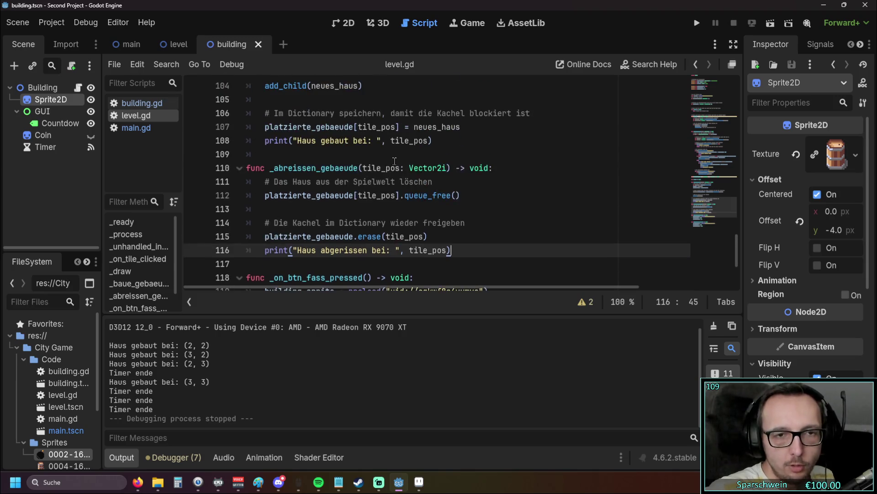
{"action": "scroll", "coordinate": [394, 161], "scroll_direction": "up", "scroll_amount": 14}
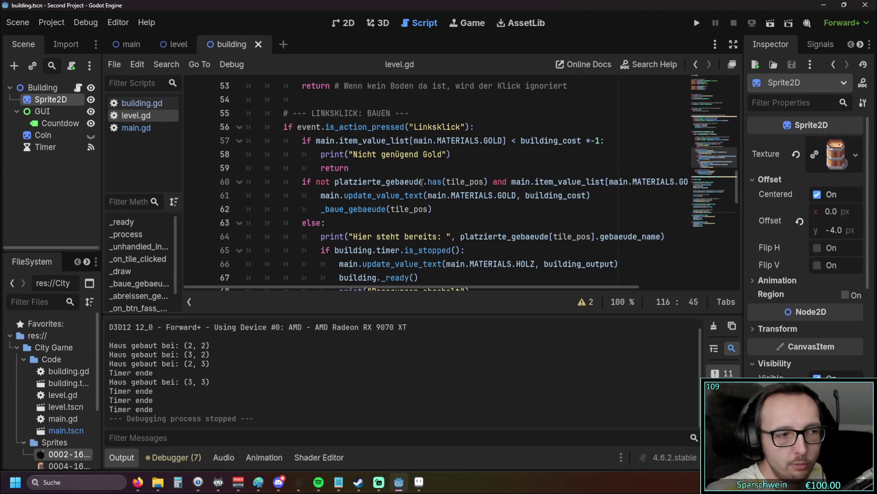
{"action": "mouse_move", "coordinate": [354, 181]}
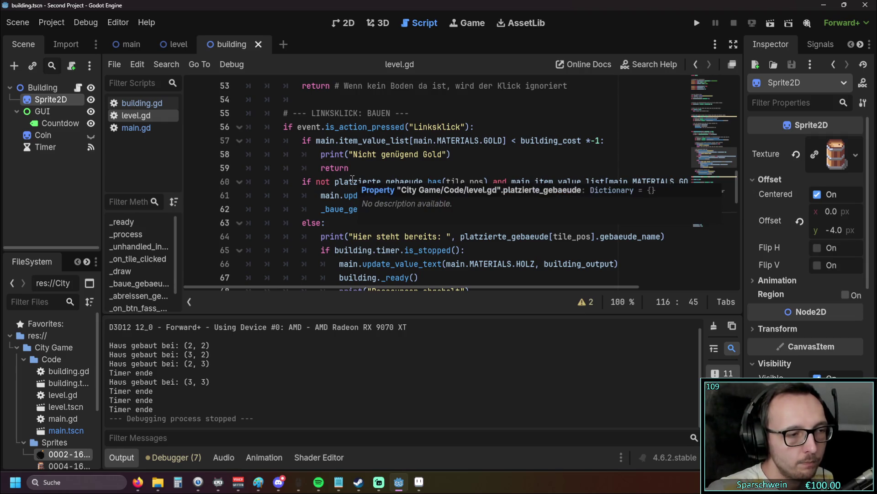
{"action": "left_click", "coordinate": [142, 103]}
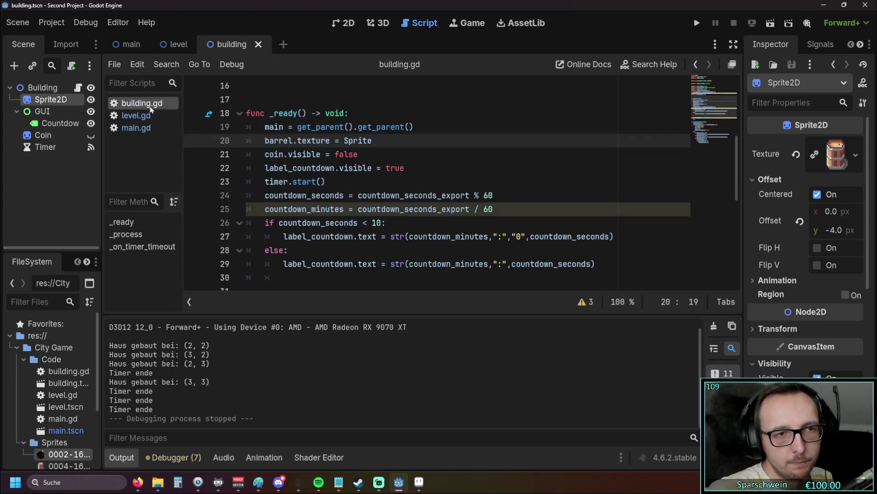
{"action": "mouse_move", "coordinate": [344, 204]}
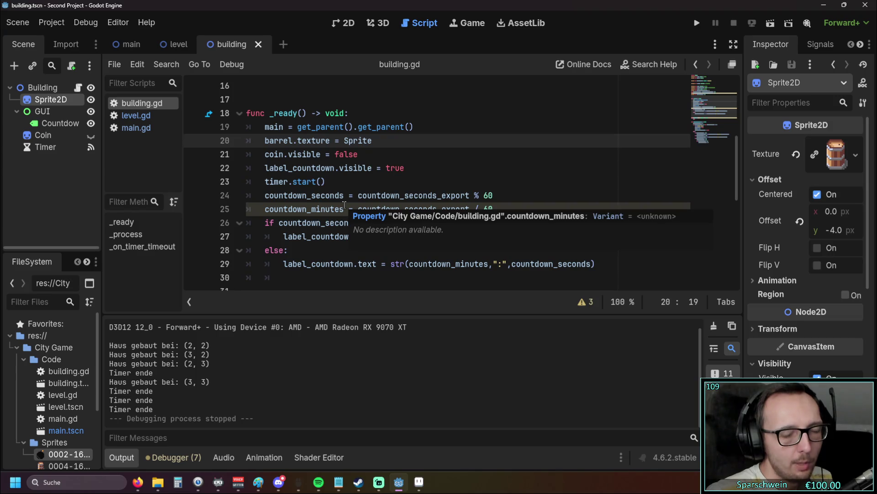
{"action": "scroll", "coordinate": [344, 205], "scroll_direction": "up", "scroll_amount": 5}
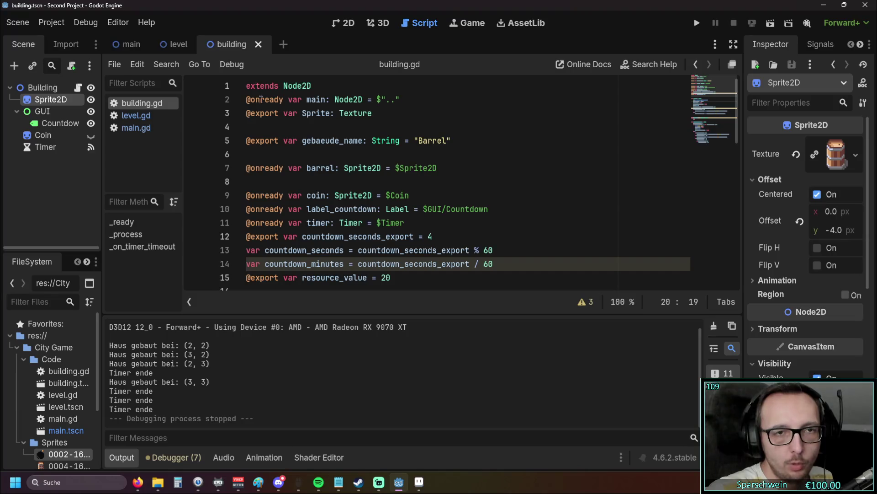
{"action": "scroll", "coordinate": [286, 175], "scroll_direction": "down", "scroll_amount": 1}
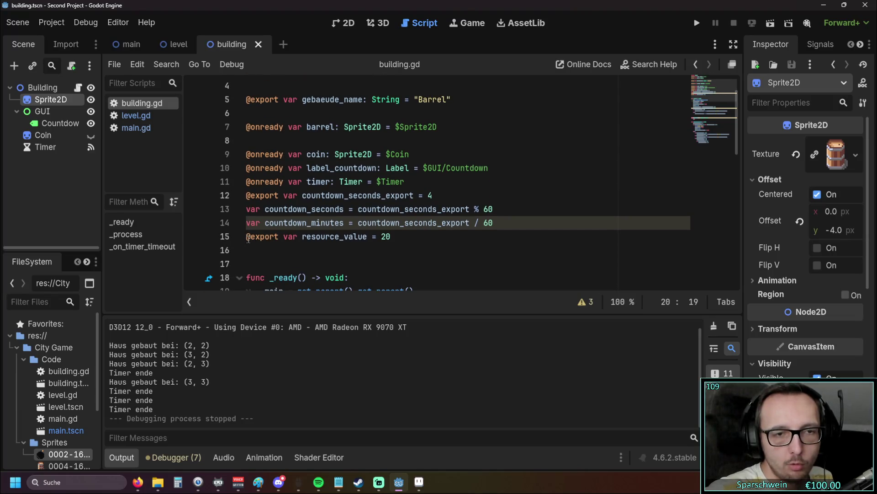
{"action": "scroll", "coordinate": [250, 211], "scroll_direction": "up", "scroll_amount": 1}
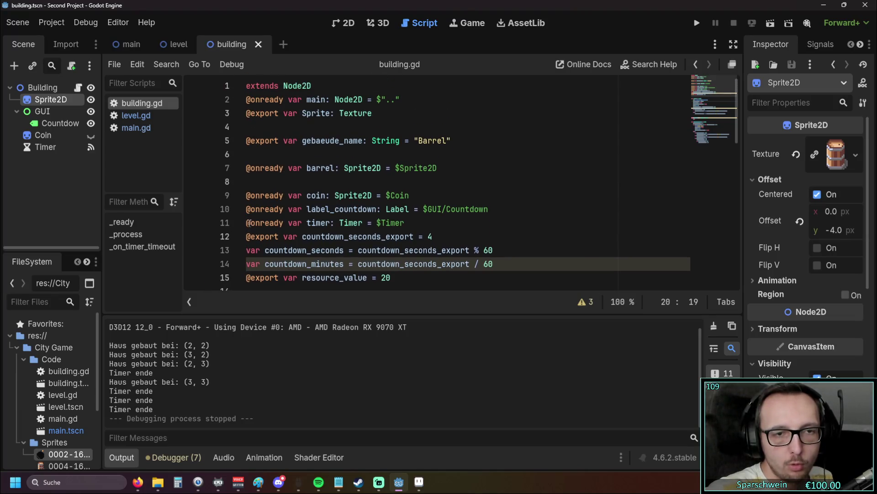
{"action": "triple_click", "coordinate": [247, 196]}
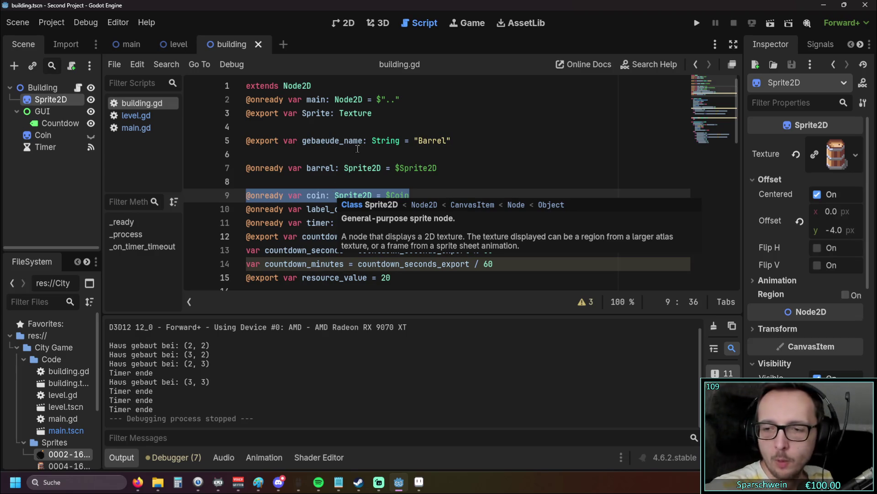
{"action": "key", "text": "alt+Tab"}
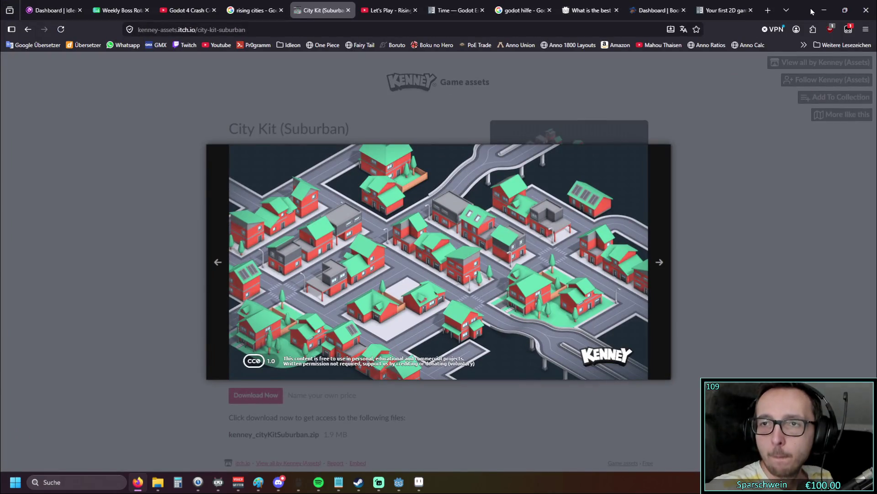
{"action": "key", "text": "alt+Tab"}
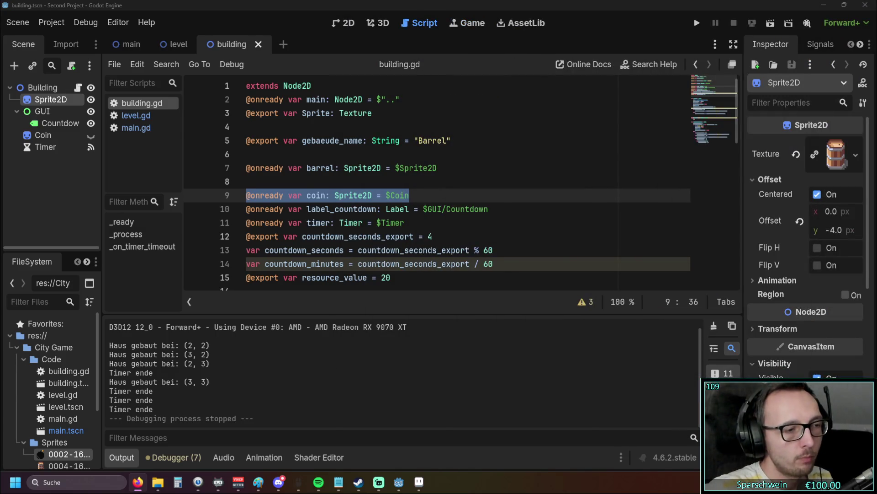